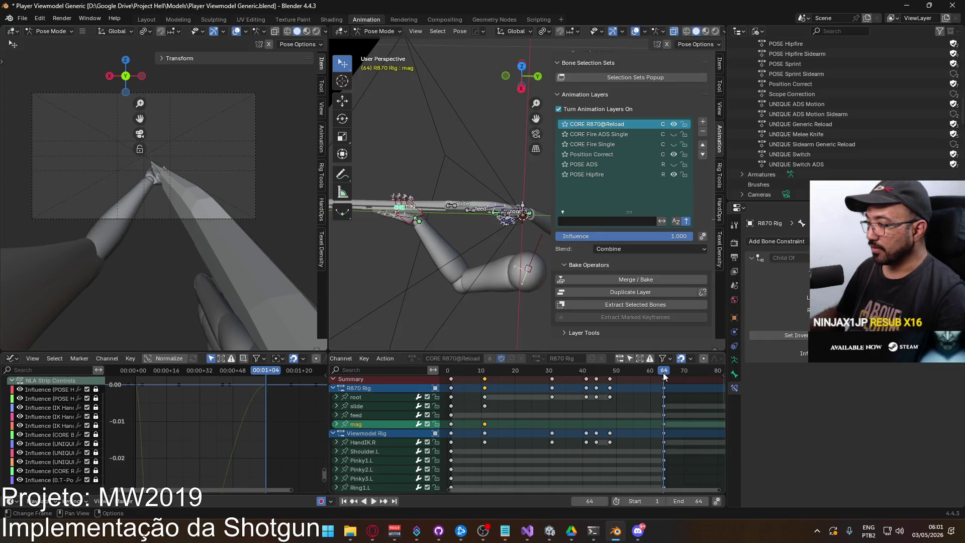
# Copy the mag bone's frame-11 keyframe and paste it at end frame 64
pyautogui.press('space')
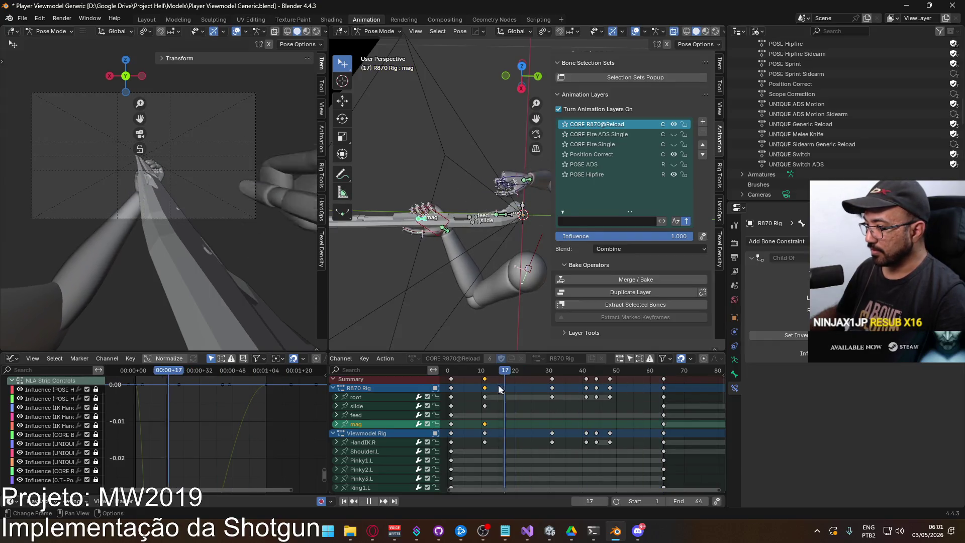
pyautogui.rightClick(486, 428)
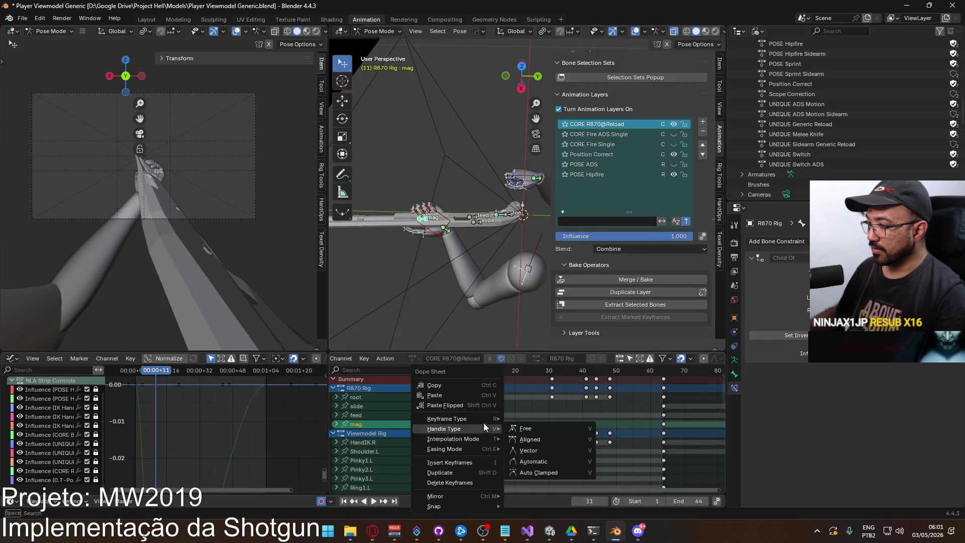
pyautogui.click(468, 388)
pyautogui.click(665, 375)
pyautogui.rightClick(663, 423)
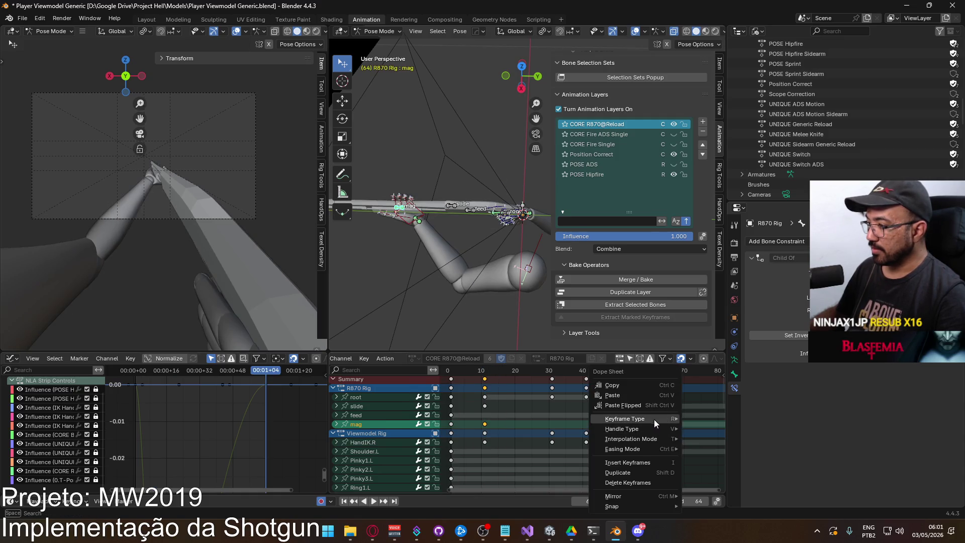
pyautogui.click(642, 398)
pyautogui.click(647, 399)
pyautogui.press('space')
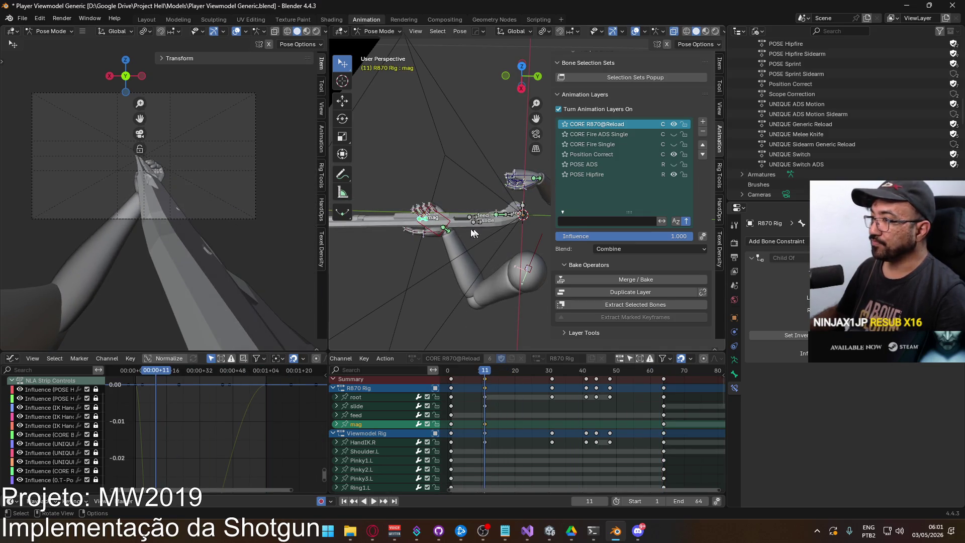
# Copy the mag bone's frame-11 pose and paste it at frame 64
pyautogui.rightClick(423, 224)
pyautogui.click(406, 219)
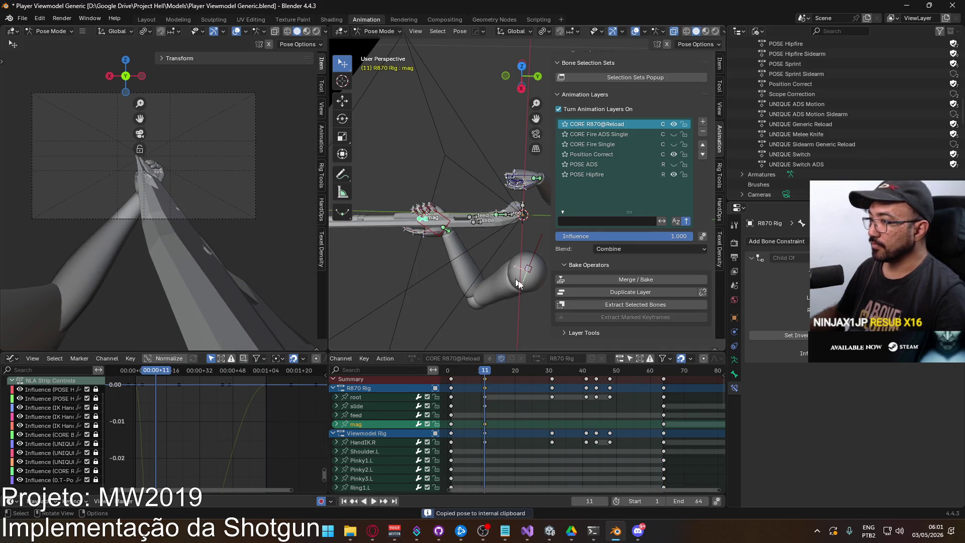
pyautogui.click(662, 371)
pyautogui.rightClick(402, 208)
pyautogui.click(384, 218)
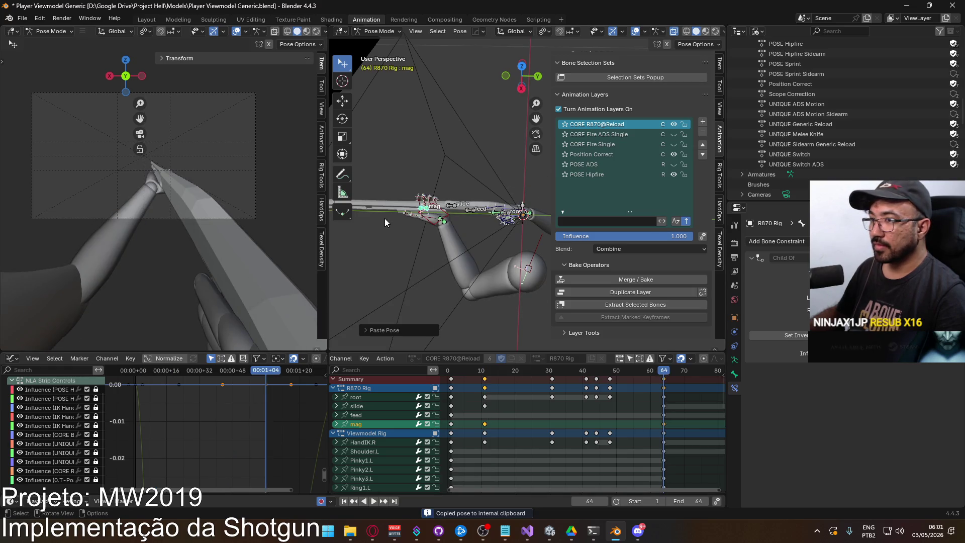
pyautogui.press('space')
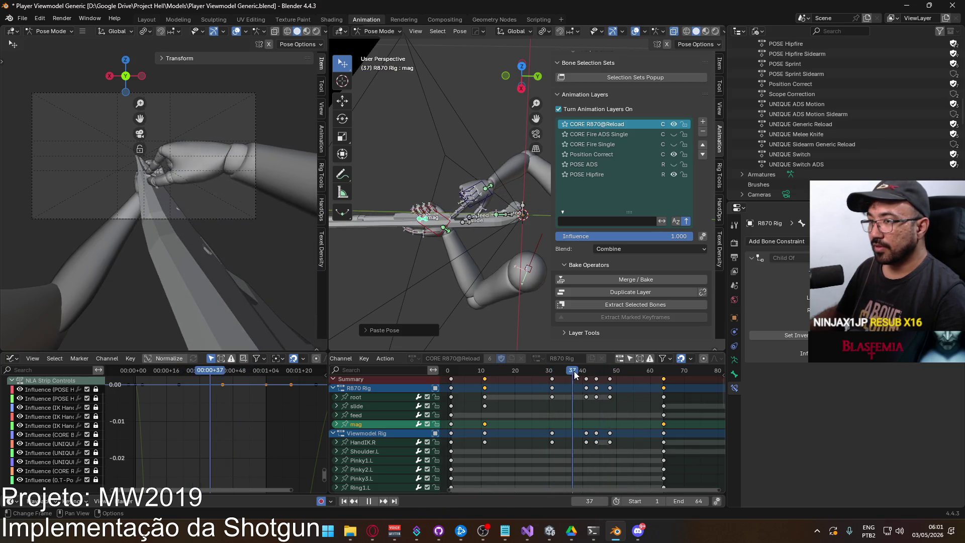
# Redo the frame-11 to frame-64 pose paste, then scrub near frame 10 and select the slide bone
pyautogui.moveTo(566, 371); pyautogui.dragTo(485, 378)
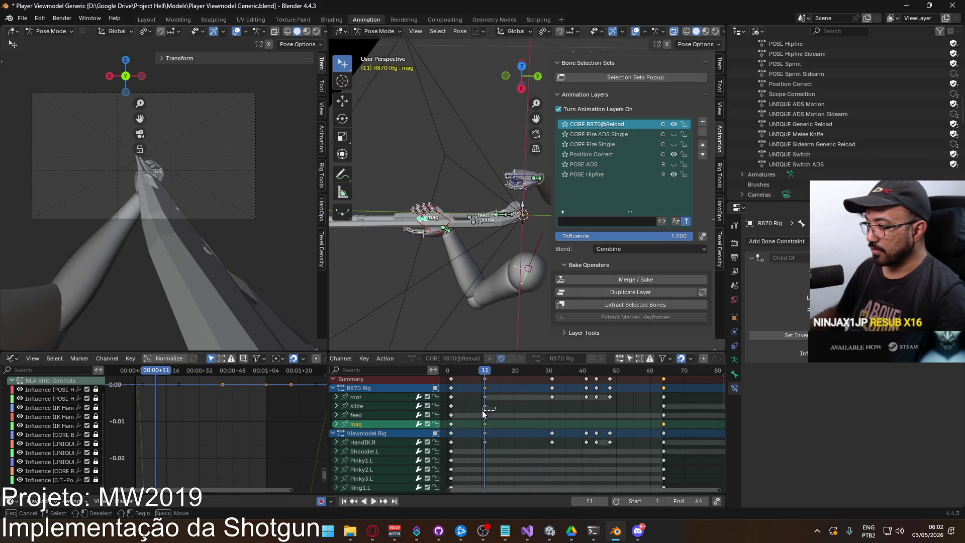
pyautogui.rightClick(419, 223)
pyautogui.click(414, 217)
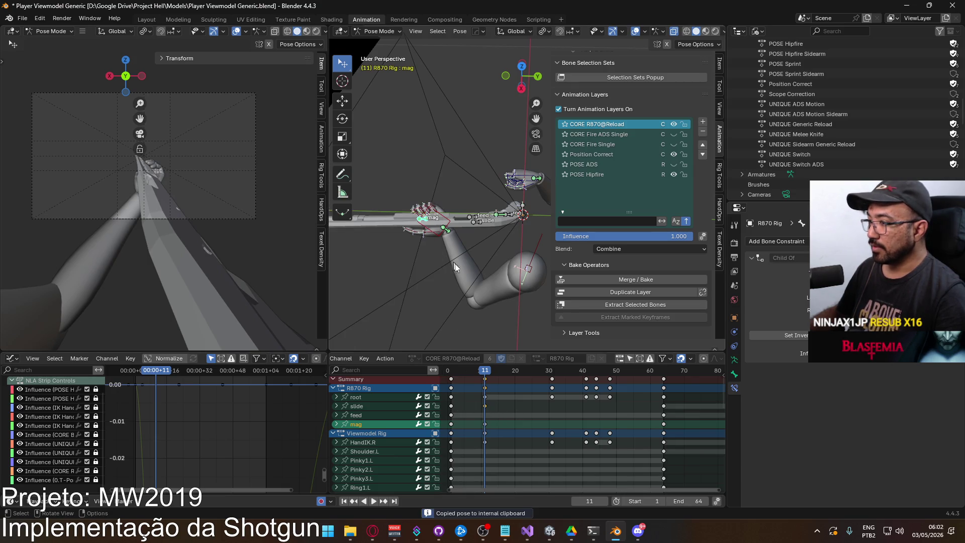
pyautogui.click(663, 375)
pyautogui.rightClick(436, 223)
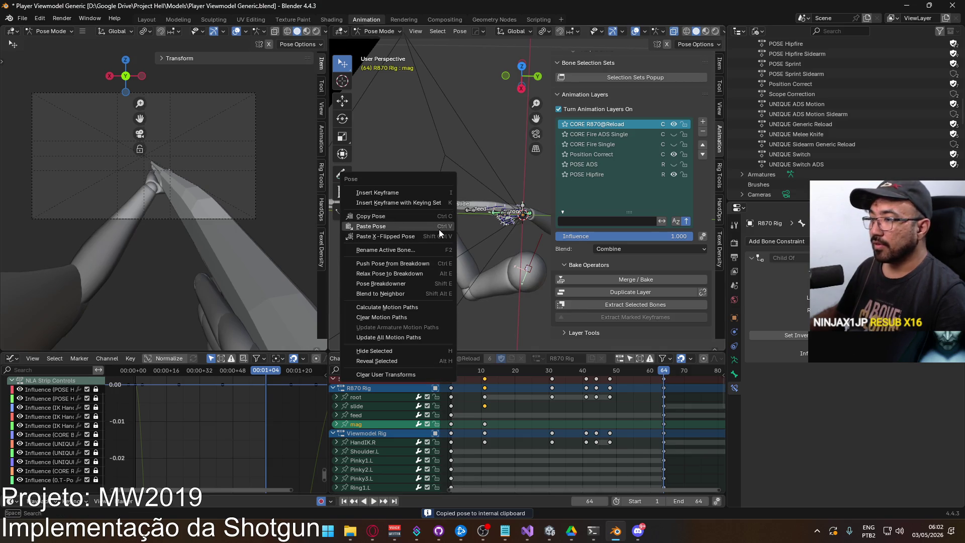
pyautogui.click(438, 230)
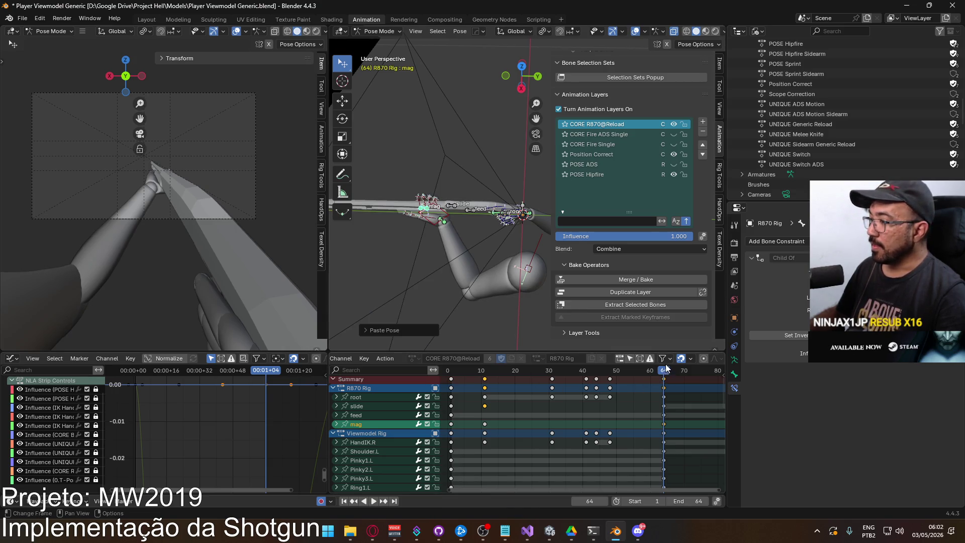
pyautogui.click(492, 366)
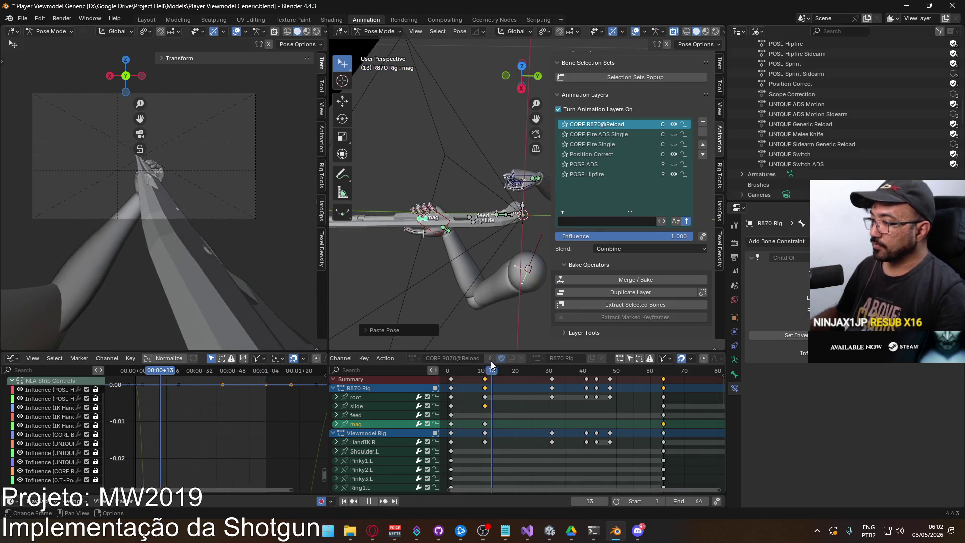
pyautogui.moveTo(488, 367)
pyautogui.mouseDown()
pyautogui.moveTo(497, 370)
pyautogui.moveTo(485, 372)
pyautogui.mouseUp()
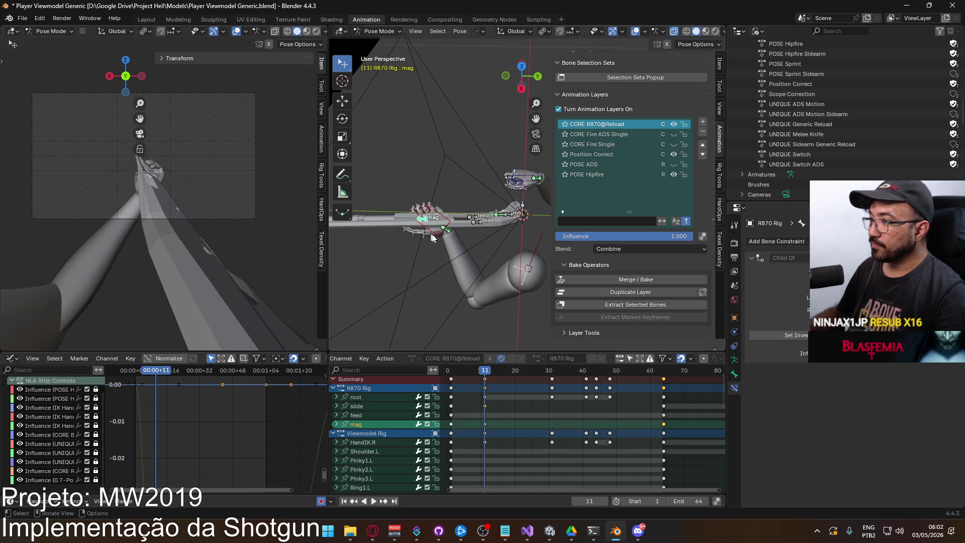
pyautogui.click(476, 221)
# Copy the slide bone's frame-11 data and paste its keys at frame 64
pyautogui.rightClick(476, 221)
pyautogui.click(464, 214)
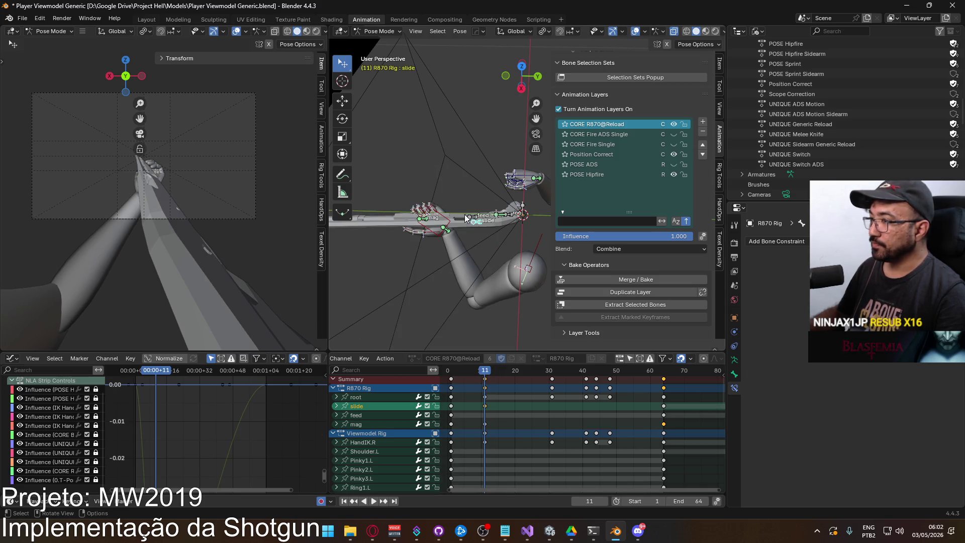
pyautogui.press('space')
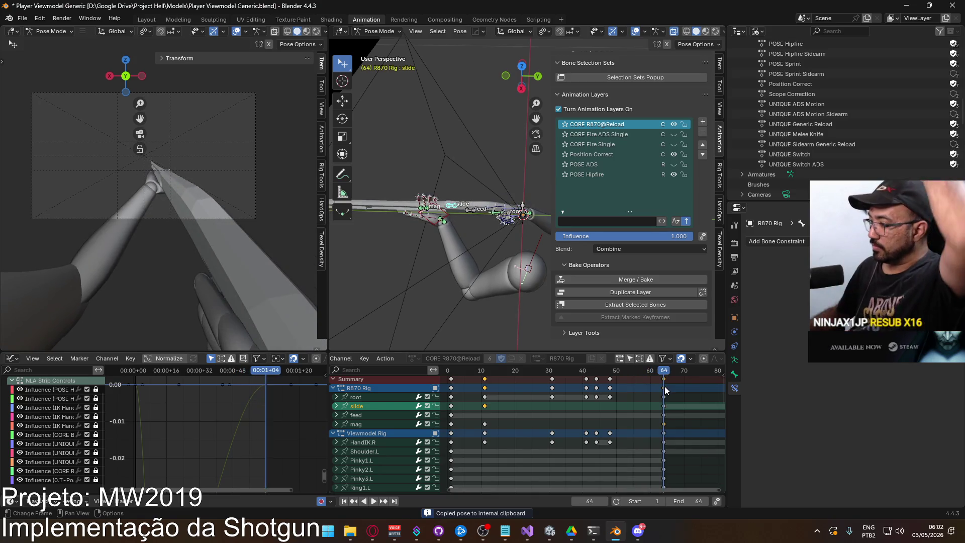
pyautogui.rightClick(664, 411)
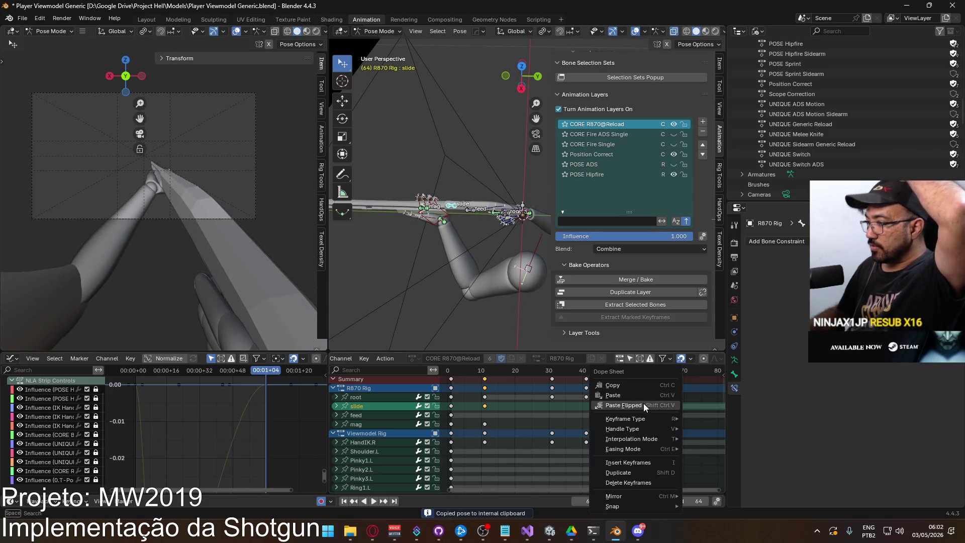
pyautogui.click(644, 399)
pyautogui.press('space')
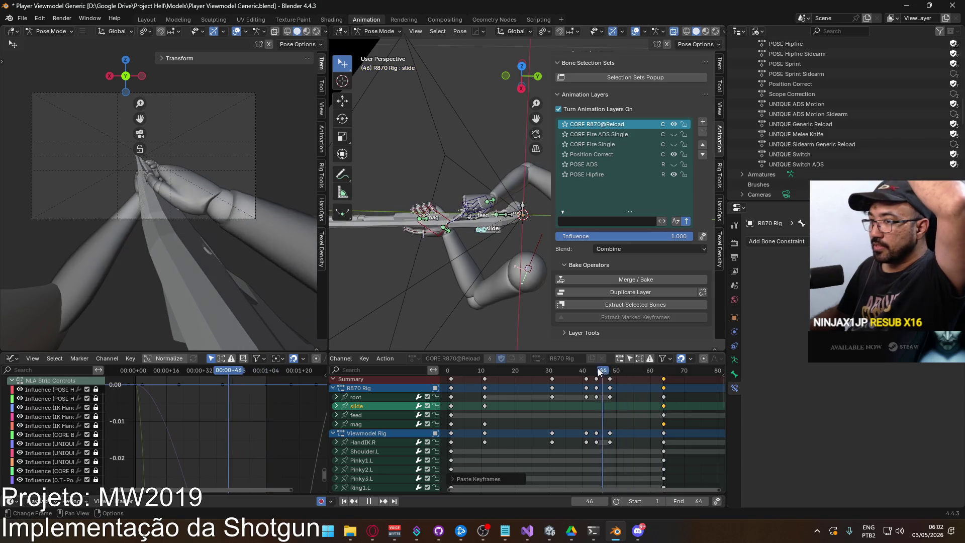
# Paste the slide bone's pose at frame 64 as well, then play the reload
pyautogui.moveTo(664, 375)
pyautogui.mouseDown()
pyautogui.moveTo(596, 362)
pyautogui.moveTo(491, 366)
pyautogui.mouseUp()
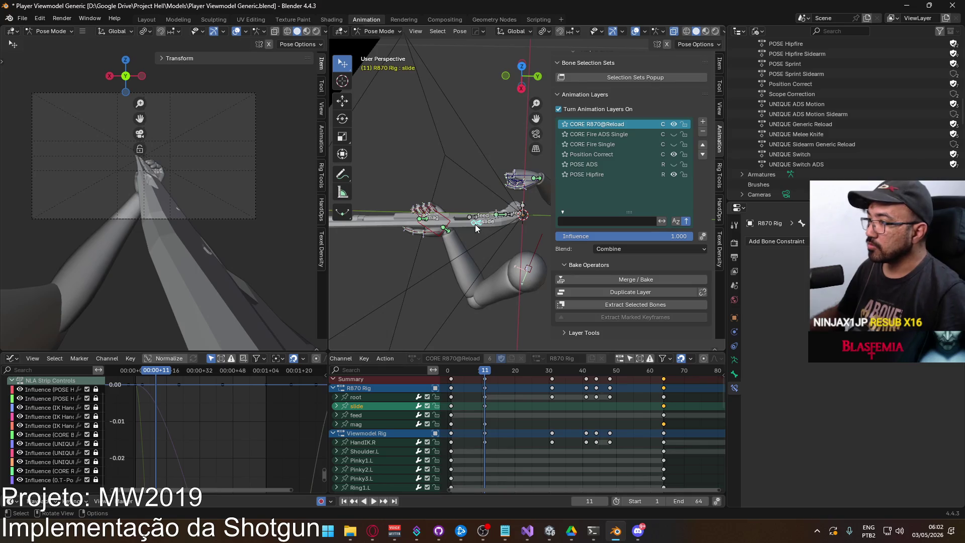
pyautogui.scroll(3, 475, 224)
pyautogui.moveTo(406, 275); pyautogui.dragTo(481, 252, button='middle')
pyautogui.rightClick(483, 257)
pyautogui.click(483, 258)
pyautogui.hotkey('shift', 'Right')
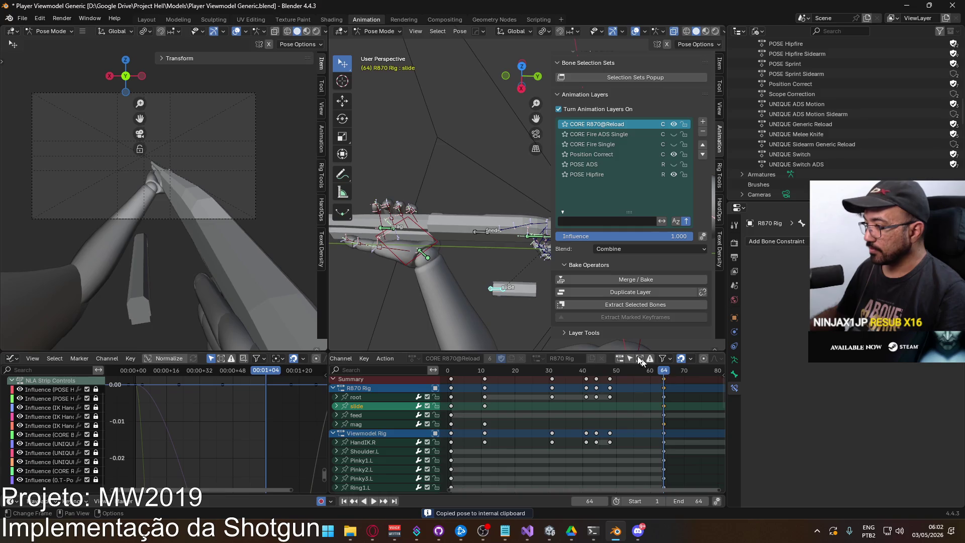
pyautogui.rightClick(501, 289)
pyautogui.click(484, 302)
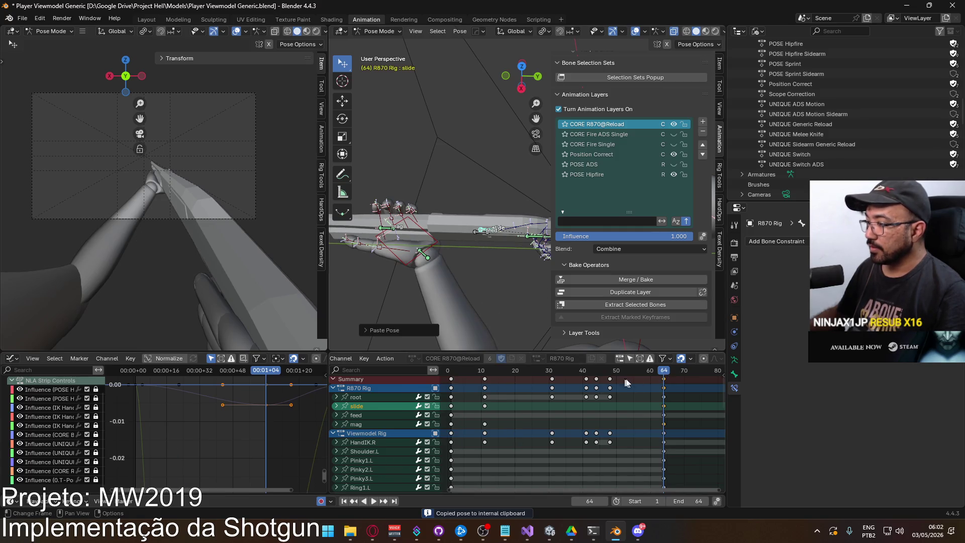
pyautogui.press('space')
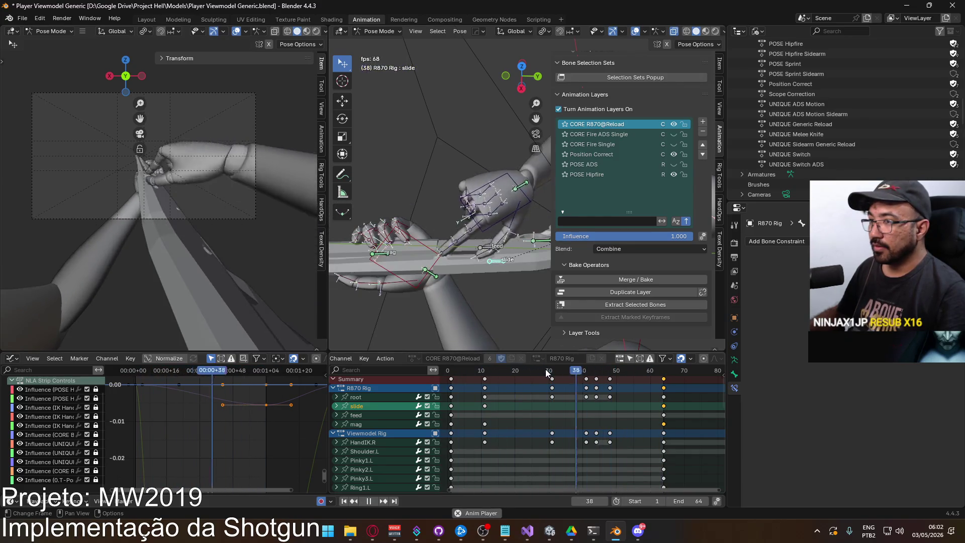
# Shift the selected keys near frame 41, ending with them moved from frame 48 to 50
pyautogui.press('space')
pyautogui.click(586, 373)
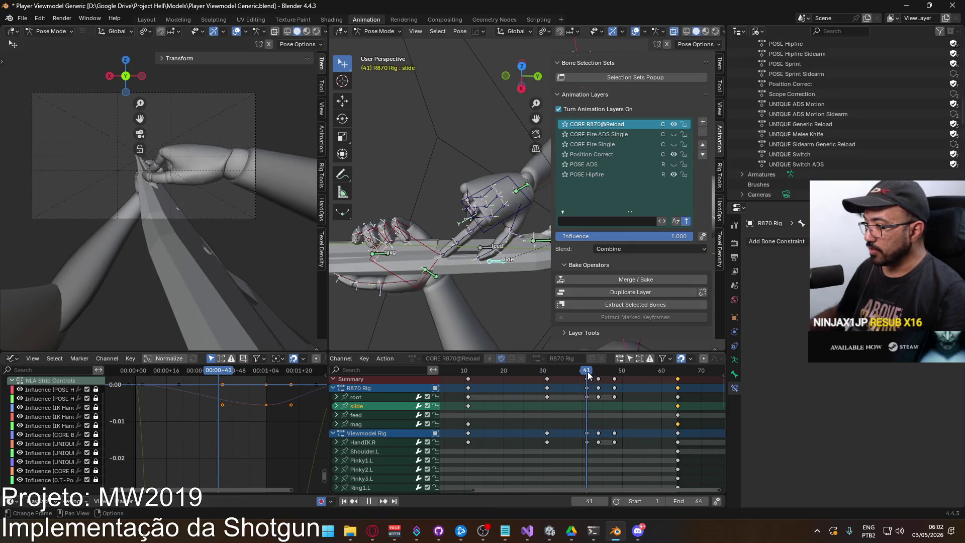
pyautogui.click(585, 380)
pyautogui.press('g')
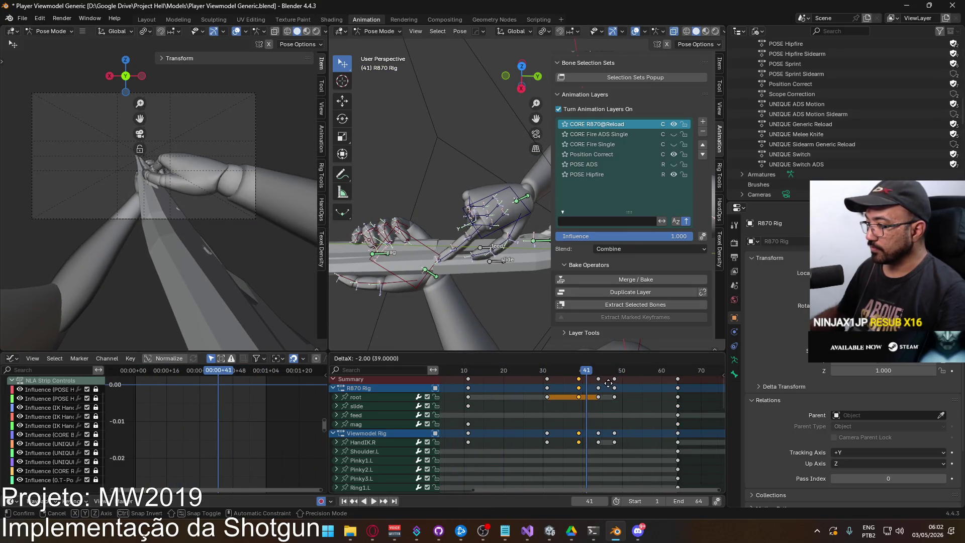
pyautogui.click(609, 387)
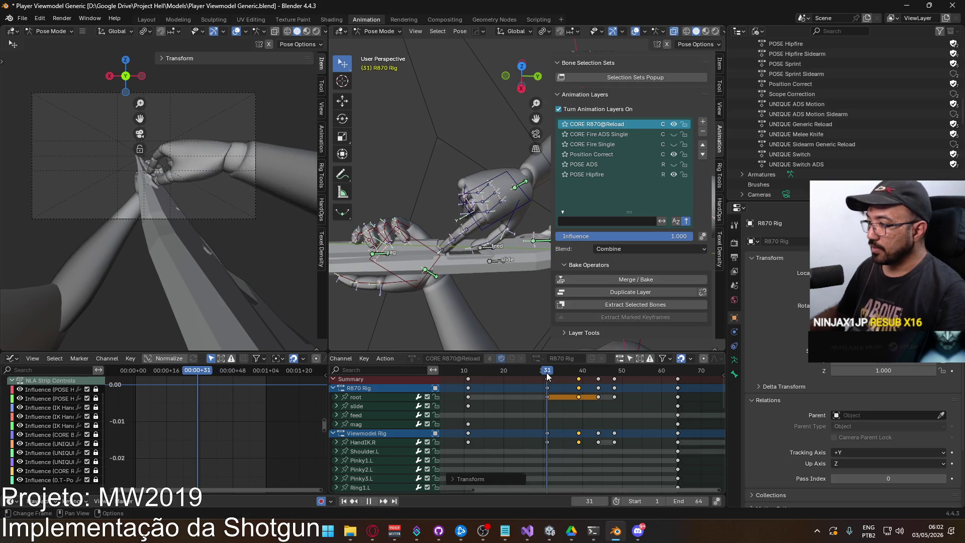
pyautogui.press('space')
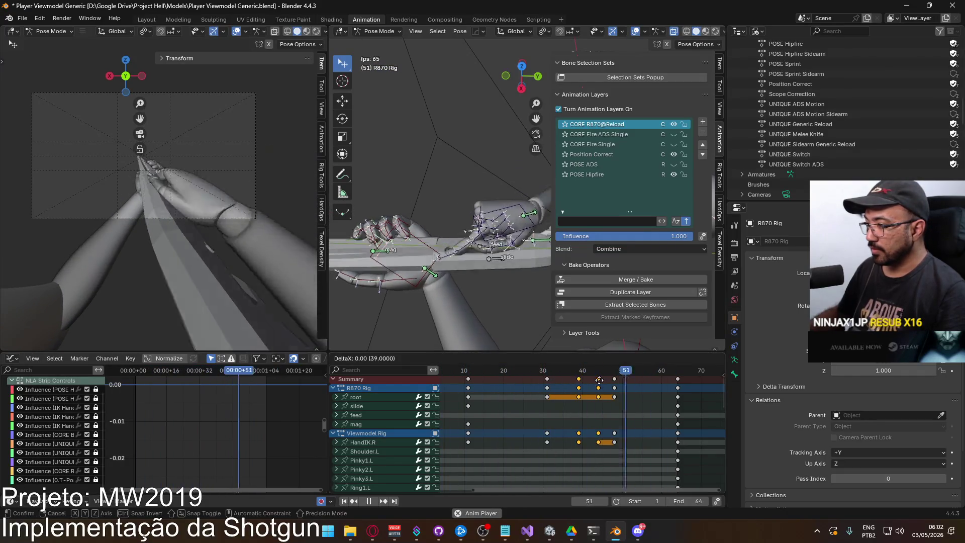
pyautogui.moveTo(600, 388); pyautogui.dragTo(598, 384)
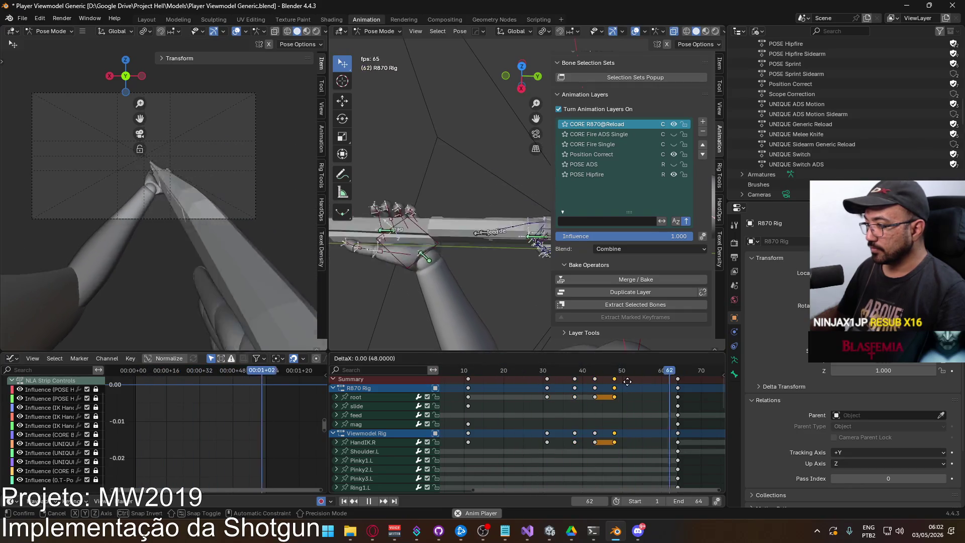
pyautogui.moveTo(623, 383); pyautogui.dragTo(634, 386)
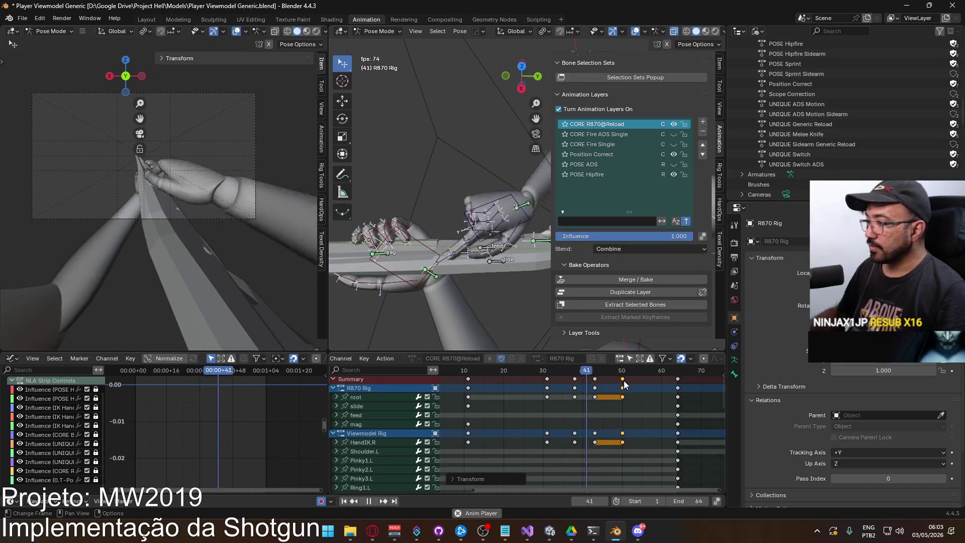
# Move the selected keys to frame 52, nudge them one frame later, and play back
pyautogui.click(556, 372)
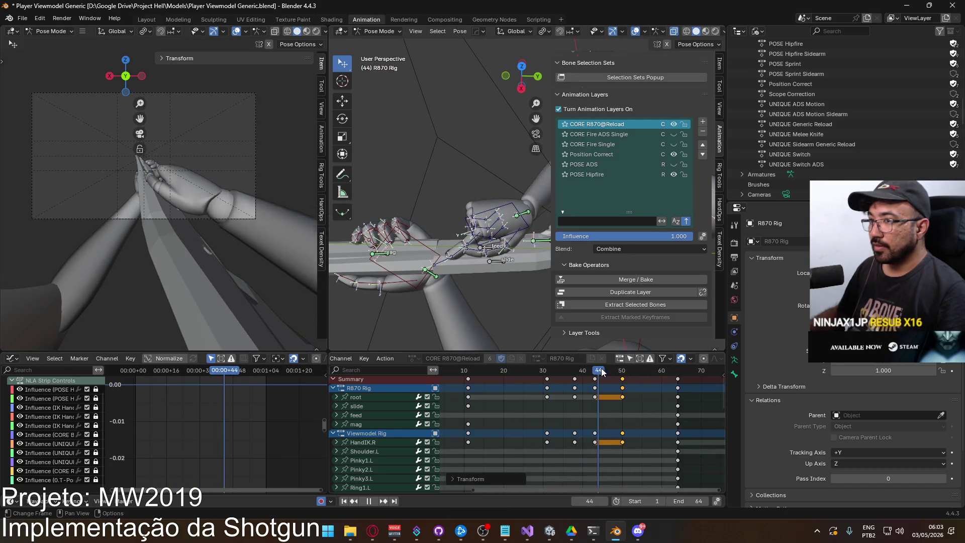
pyautogui.moveTo(627, 371); pyautogui.dragTo(595, 372)
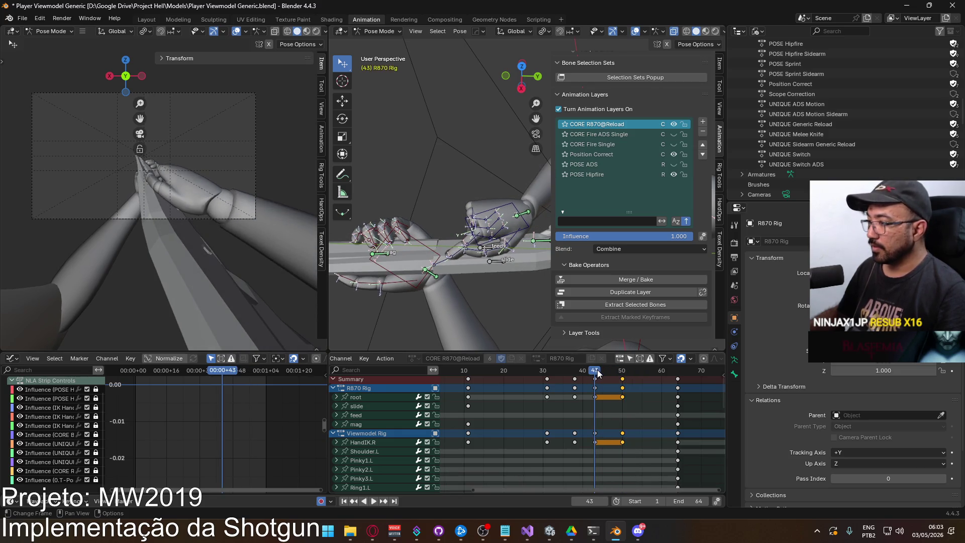
pyautogui.press('g')
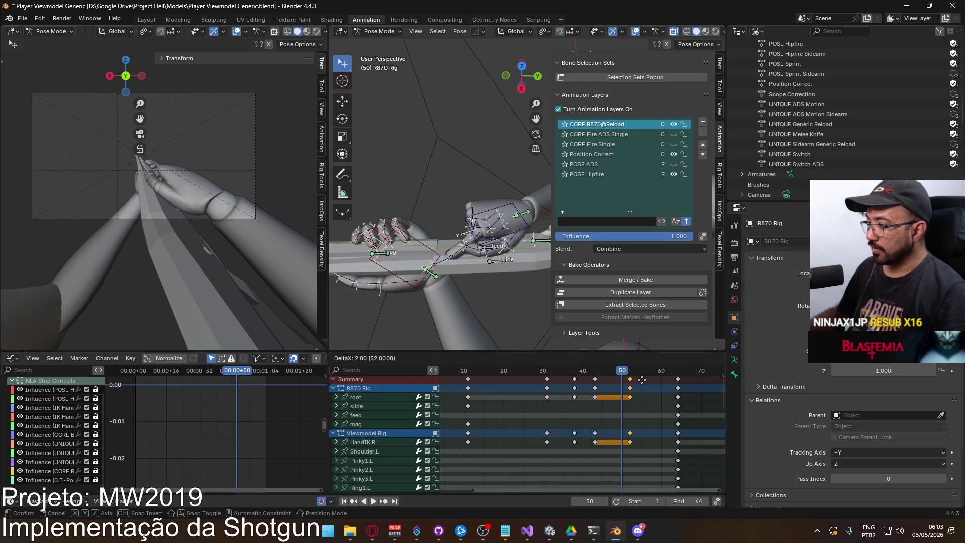
pyautogui.click(641, 379)
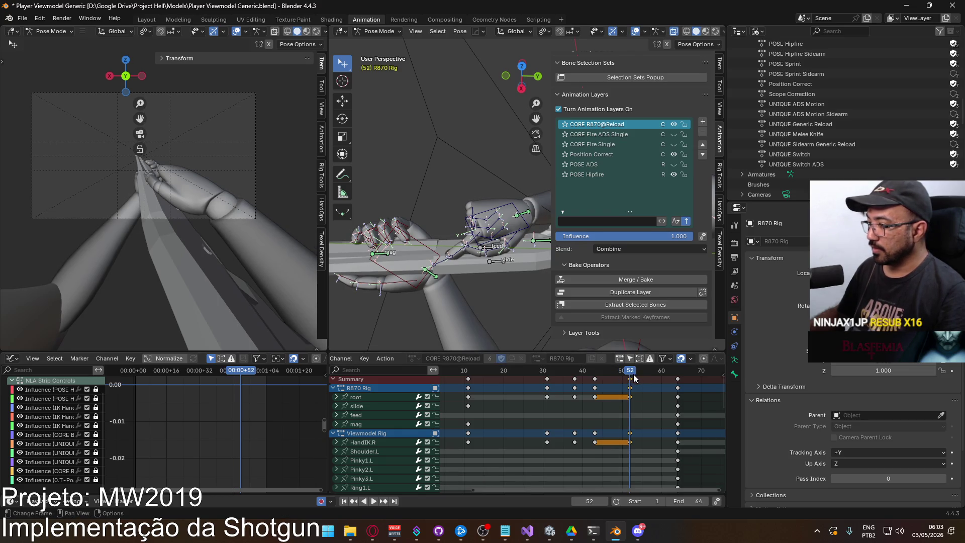
pyautogui.press('g')
pyautogui.click(642, 378)
pyautogui.press('space')
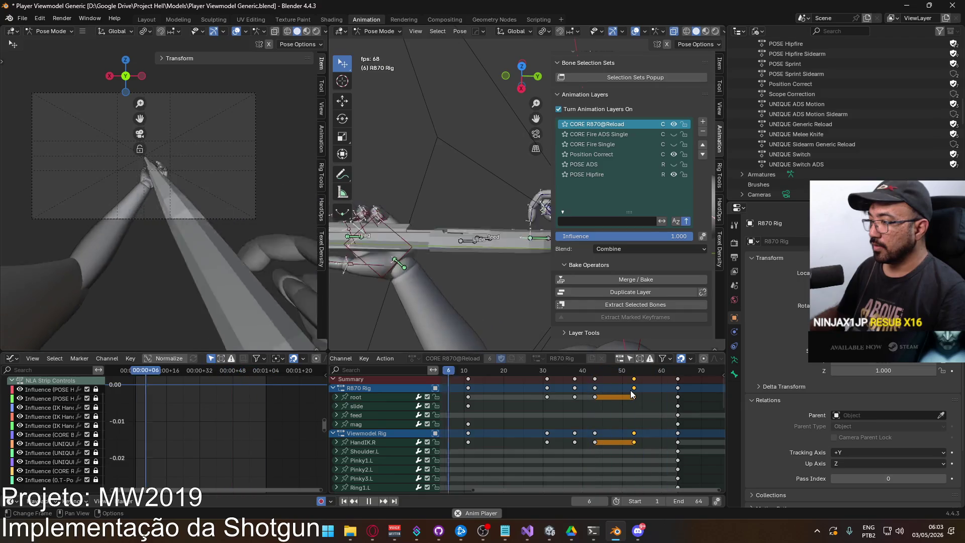
# Shift the selected root and HandIK.R keys to frame 54, then fit the Dope Sheet view
pyautogui.press('g')
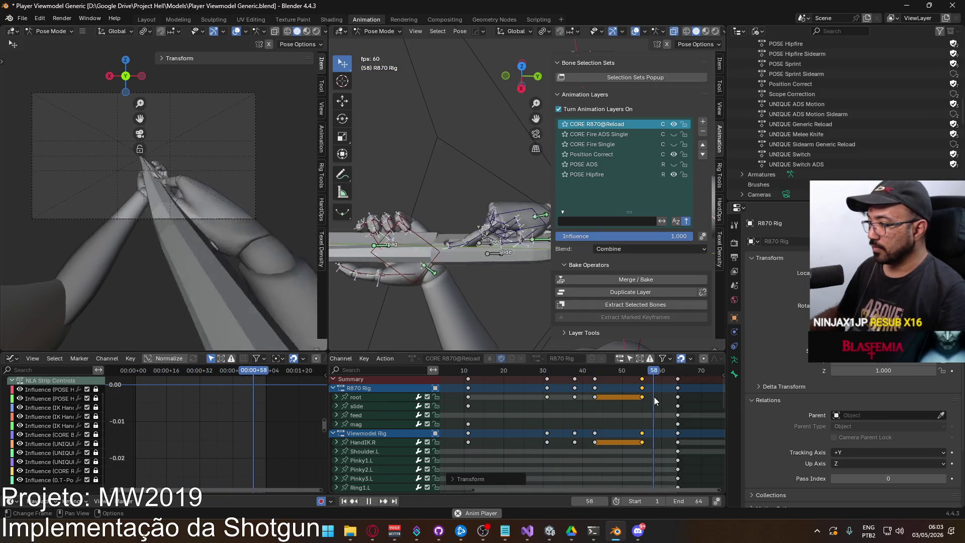
pyautogui.click(649, 400)
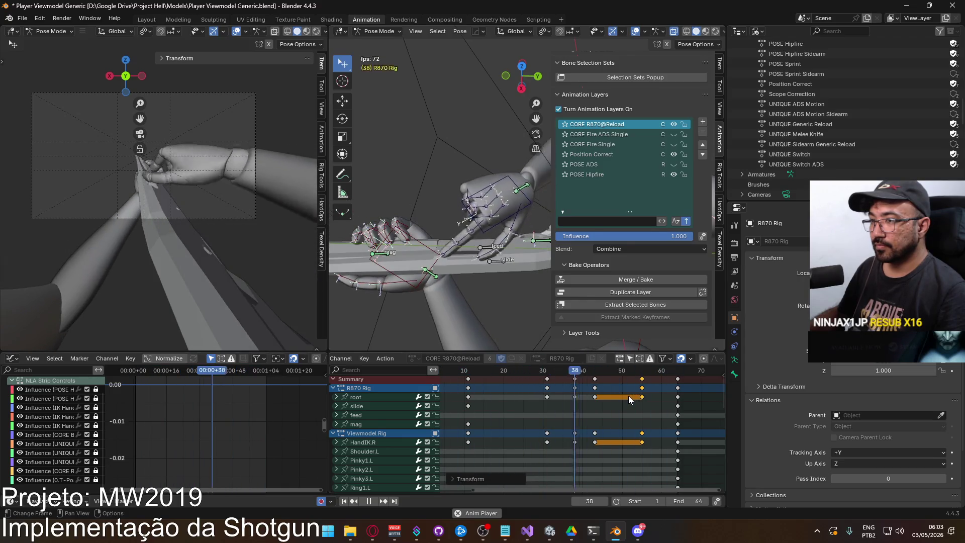
pyautogui.scroll(-5, 613, 396)
pyautogui.moveTo(614, 396)
pyautogui.keyDown('ctrl'); pyautogui.mouseDown(button='middle')
pyautogui.moveTo(640, 474)
pyautogui.moveTo(620, 417)
pyautogui.moveTo(596, 420)
pyautogui.mouseUp(button='middle'); pyautogui.keyUp('ctrl')
pyautogui.scroll(-5, 405, 273)
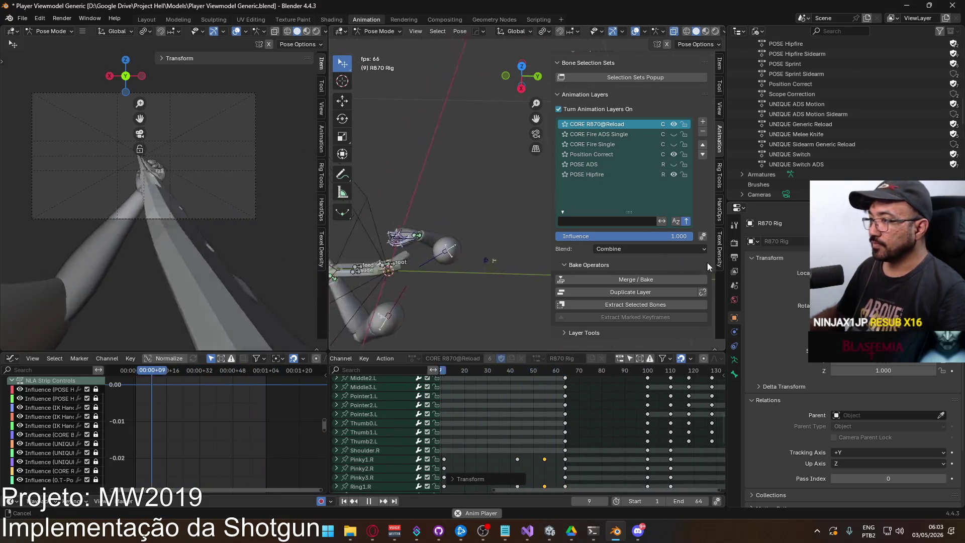
pyautogui.press('space')
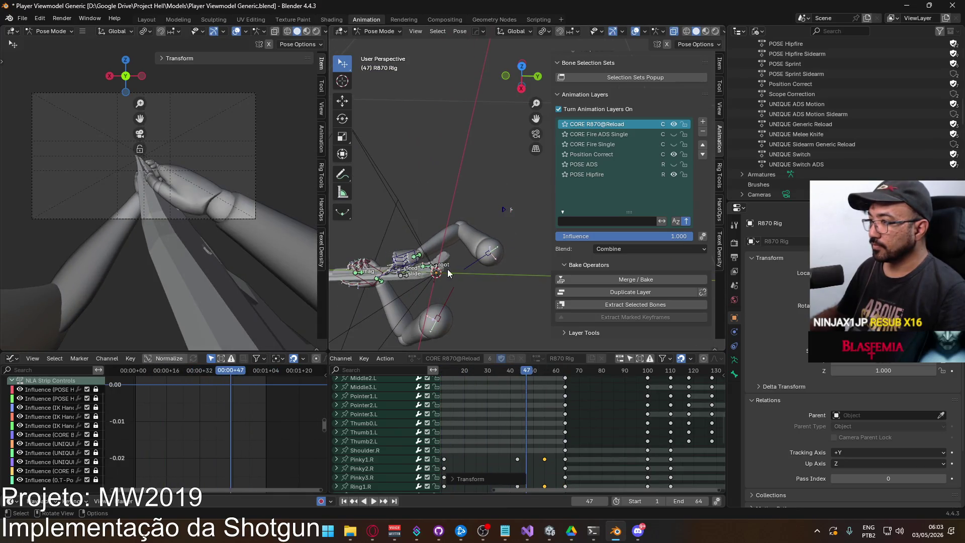
pyautogui.click(526, 374)
pyautogui.press('Home')
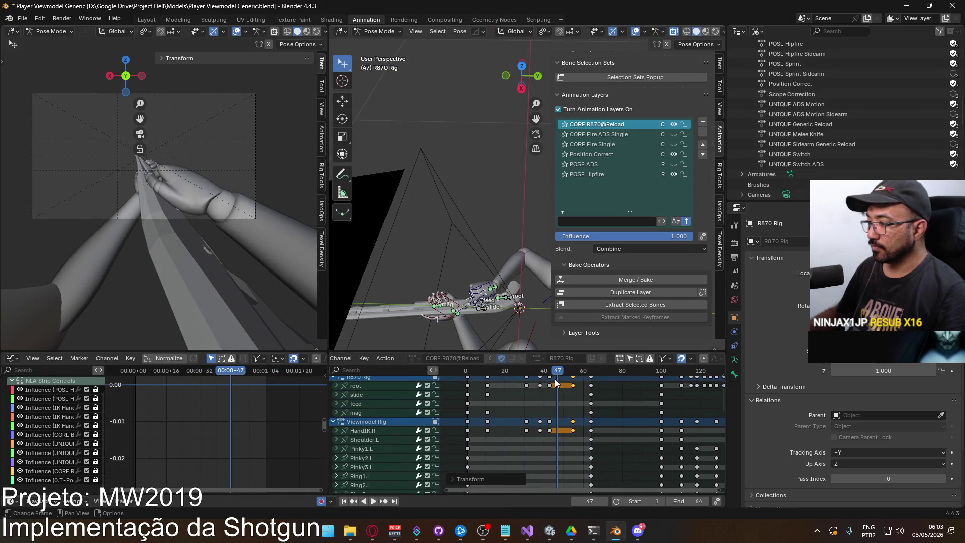
pyautogui.moveTo(557, 370)
pyautogui.mouseDown()
pyautogui.moveTo(530, 372)
pyautogui.moveTo(573, 372)
pyautogui.mouseUp()
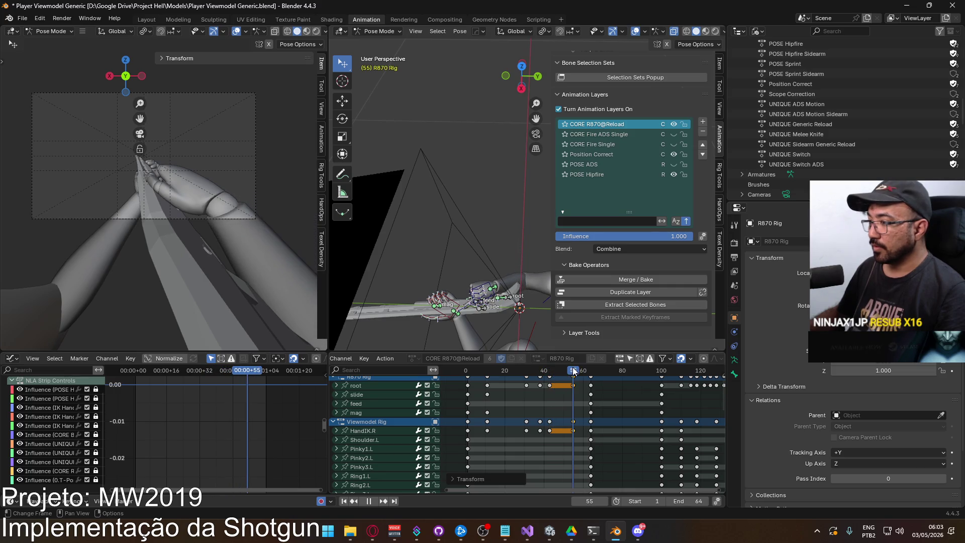
pyautogui.scroll(3, 502, 282)
# Select ElbowIK.R and paste its copied key at frame 55
pyautogui.click(485, 250)
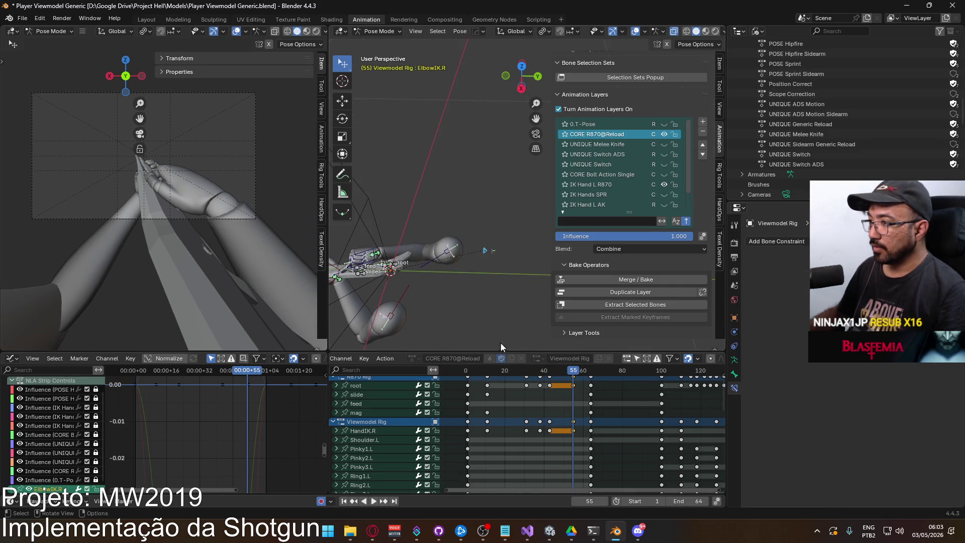
pyautogui.moveTo(527, 402)
pyautogui.mouseDown(button='middle')
pyautogui.moveTo(533, 361)
pyautogui.moveTo(536, 396)
pyautogui.mouseUp(button='middle')
pyautogui.press('space')
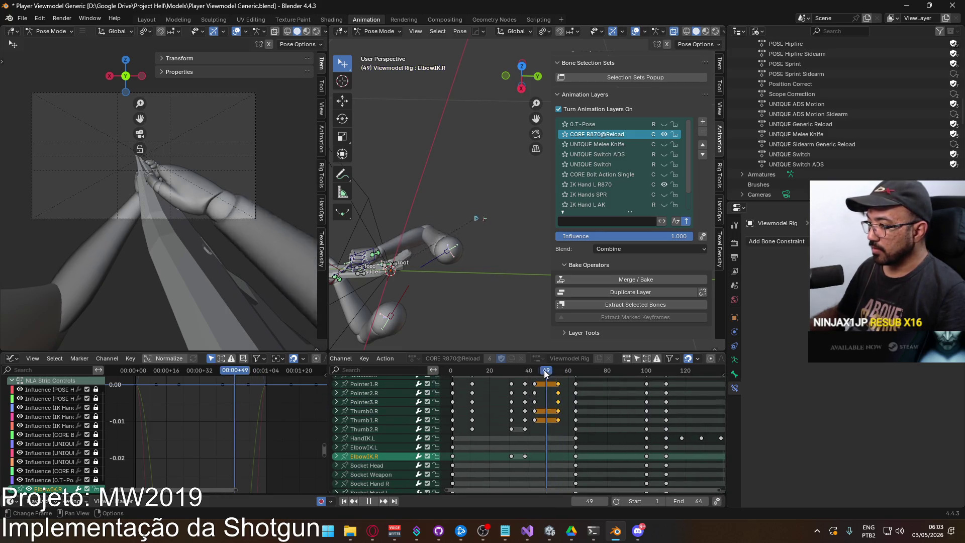
pyautogui.press('Escape')
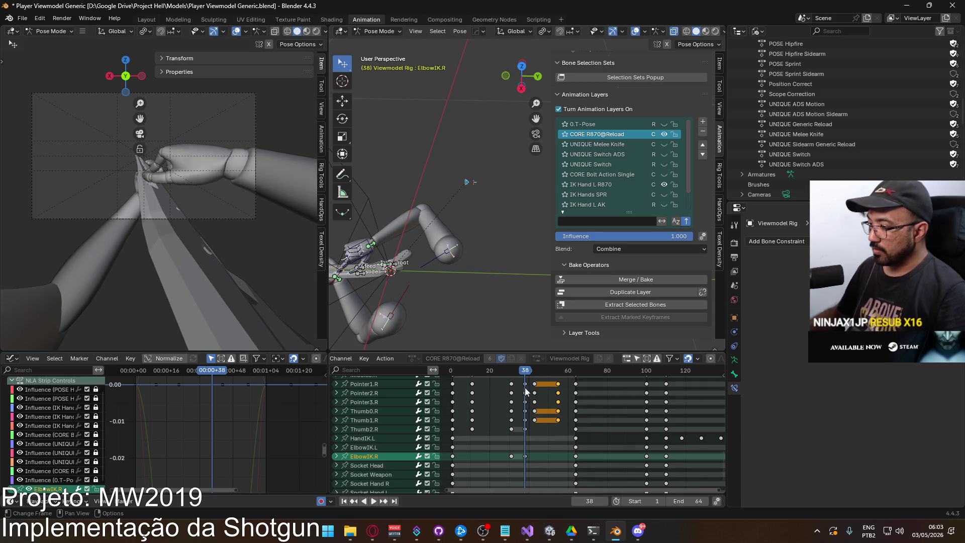
pyautogui.click(558, 372)
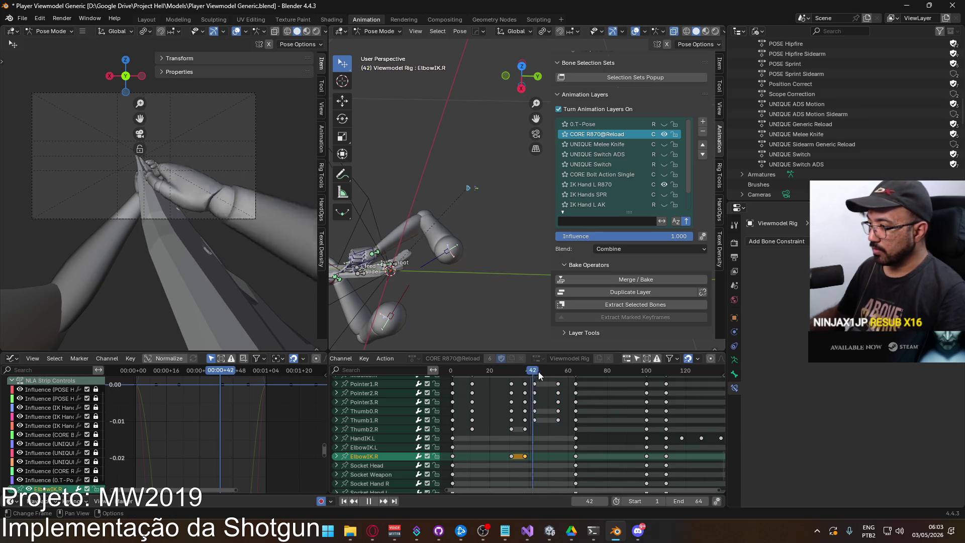
pyautogui.hotkey('ctrl', 'v')
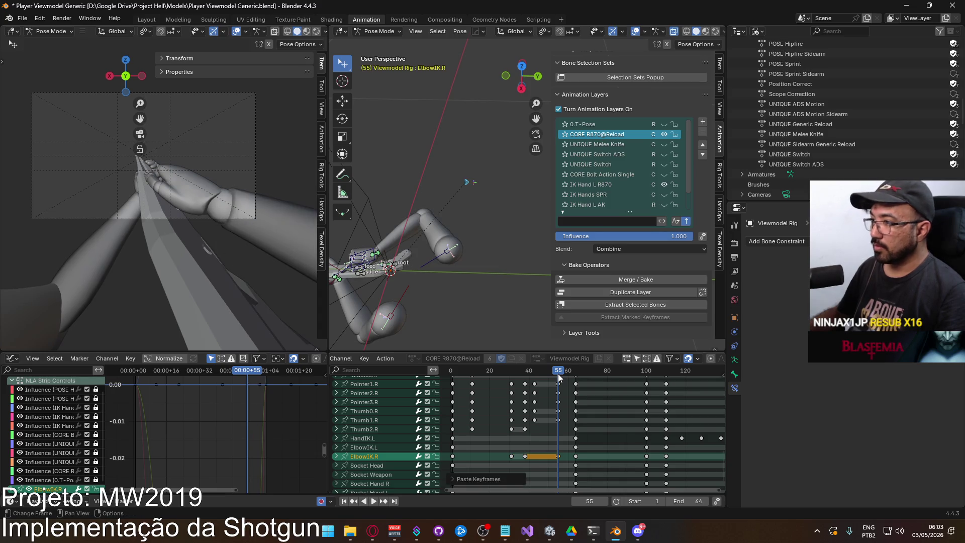
pyautogui.moveTo(544, 371)
pyautogui.mouseDown()
pyautogui.moveTo(514, 379)
pyautogui.moveTo(558, 378)
pyautogui.mouseUp()
pyautogui.moveTo(442, 302)
pyautogui.mouseDown(button='middle')
pyautogui.moveTo(406, 273)
pyautogui.moveTo(442, 262)
pyautogui.mouseUp(button='middle')
# Reposition the elbow IK target, move its key to frame 43, and paste the hold key at 55 again
pyautogui.press('g')
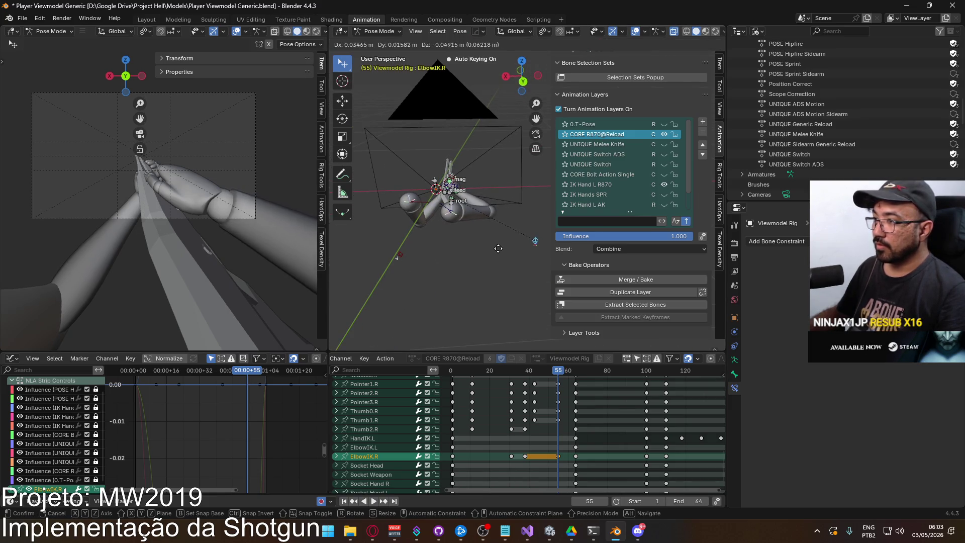
pyautogui.click(495, 250)
pyautogui.moveTo(553, 369)
pyautogui.mouseDown()
pyautogui.moveTo(525, 373)
pyautogui.moveTo(535, 373)
pyautogui.mouseUp()
pyautogui.press('g')
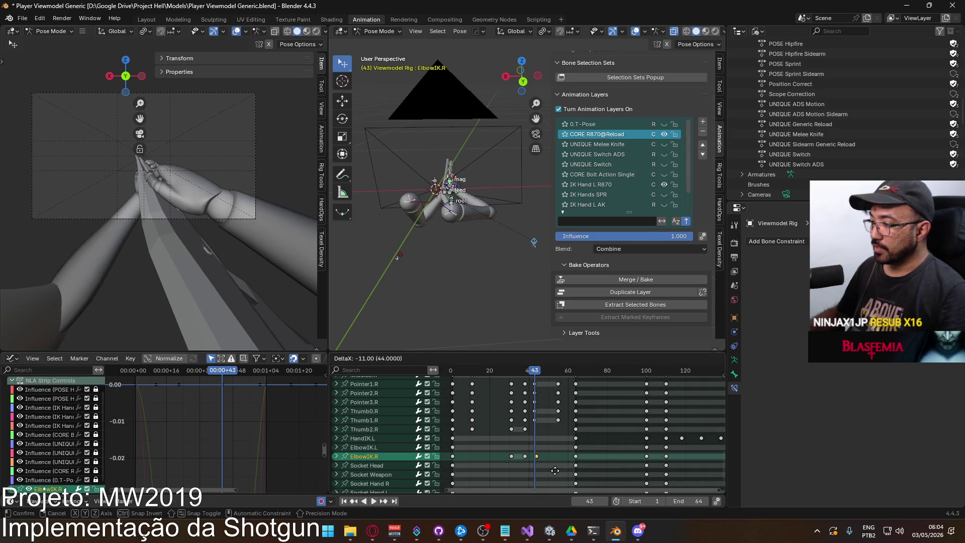
pyautogui.click(553, 470)
pyautogui.press('space')
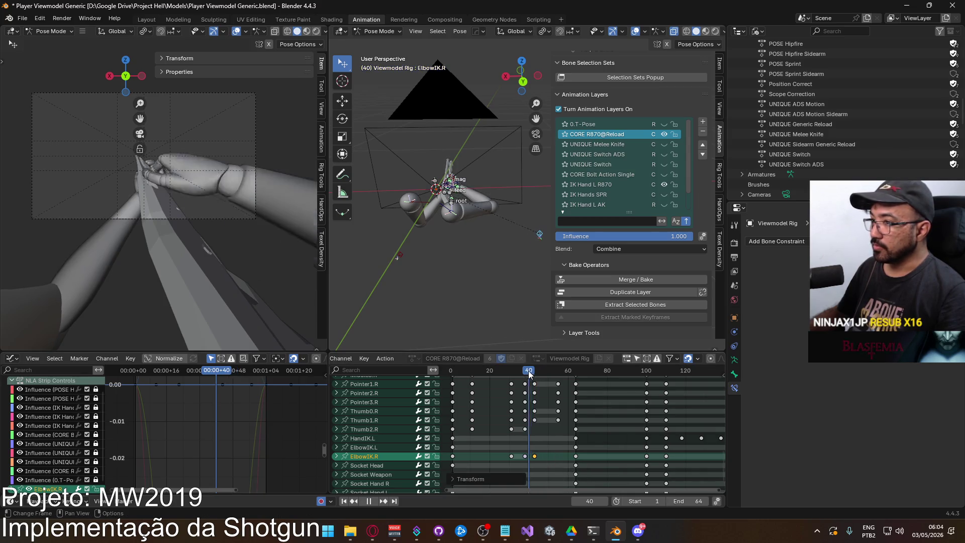
pyautogui.click(534, 375)
pyautogui.moveTo(534, 374)
pyautogui.mouseDown()
pyautogui.moveTo(559, 370)
pyautogui.moveTo(518, 371)
pyautogui.moveTo(581, 372)
pyautogui.moveTo(555, 371)
pyautogui.mouseUp()
pyautogui.hotkey('ctrl', 'v')
pyautogui.press('space')
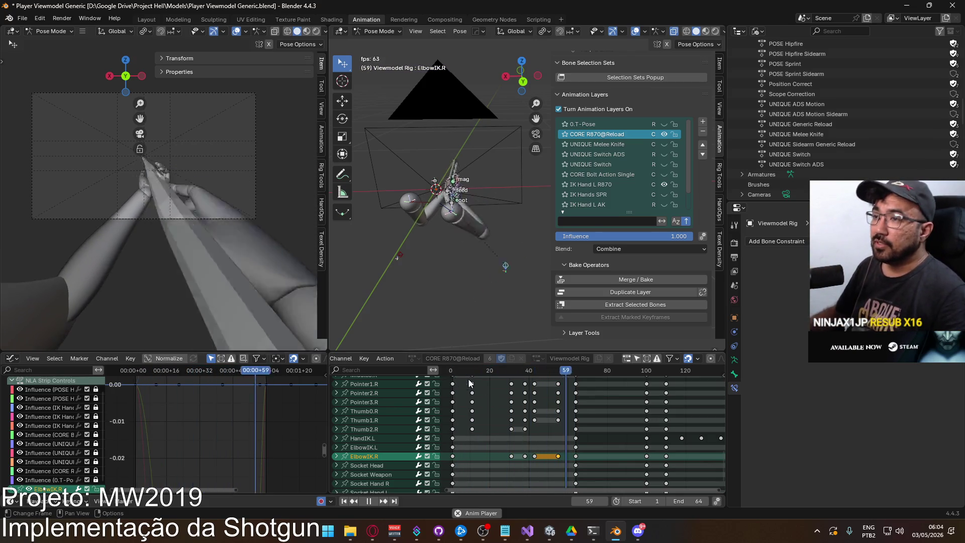
pyautogui.press('Escape')
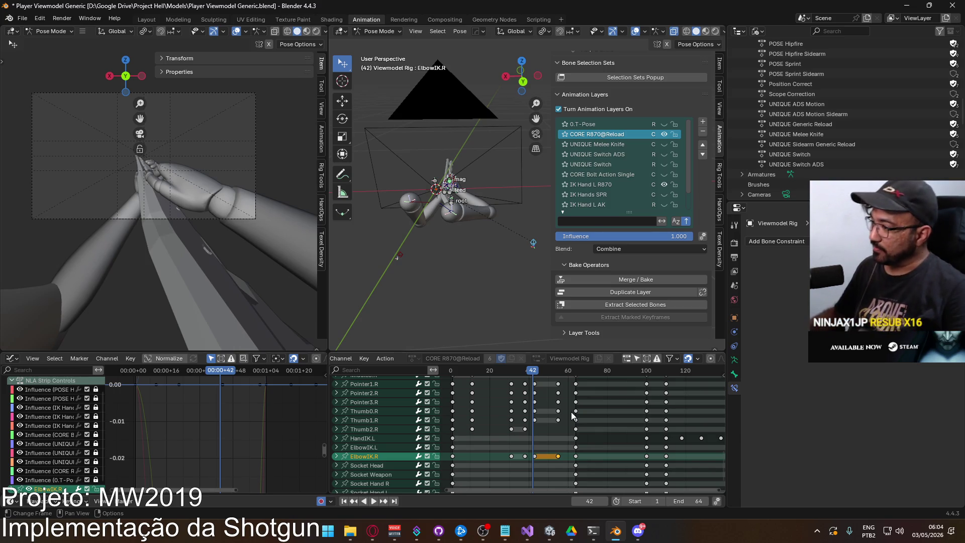
pyautogui.moveTo(537, 370)
pyautogui.mouseDown()
pyautogui.moveTo(448, 375)
pyautogui.moveTo(574, 377)
pyautogui.moveTo(452, 377)
pyautogui.mouseUp()
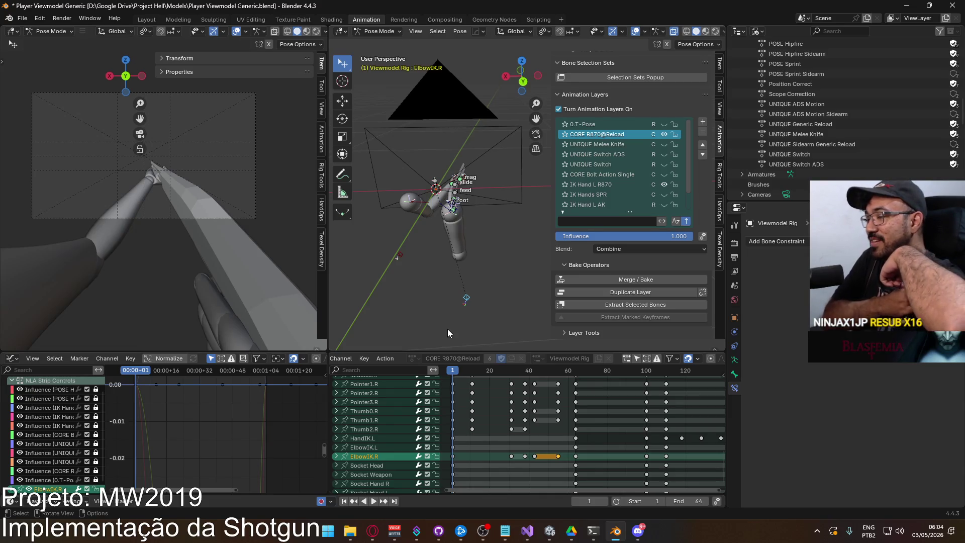
pyautogui.moveTo(499, 433)
pyautogui.mouseDown(button='middle')
pyautogui.moveTo(502, 384)
pyautogui.moveTo(519, 461)
pyautogui.moveTo(497, 439)
pyautogui.mouseUp(button='middle')
pyautogui.press('space')
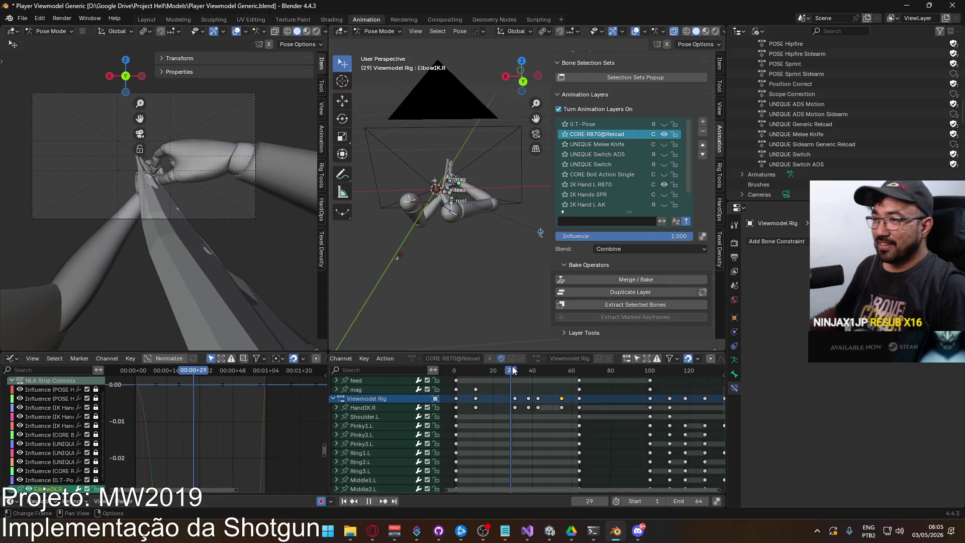
pyautogui.moveTo(532, 364); pyautogui.dragTo(580, 361)
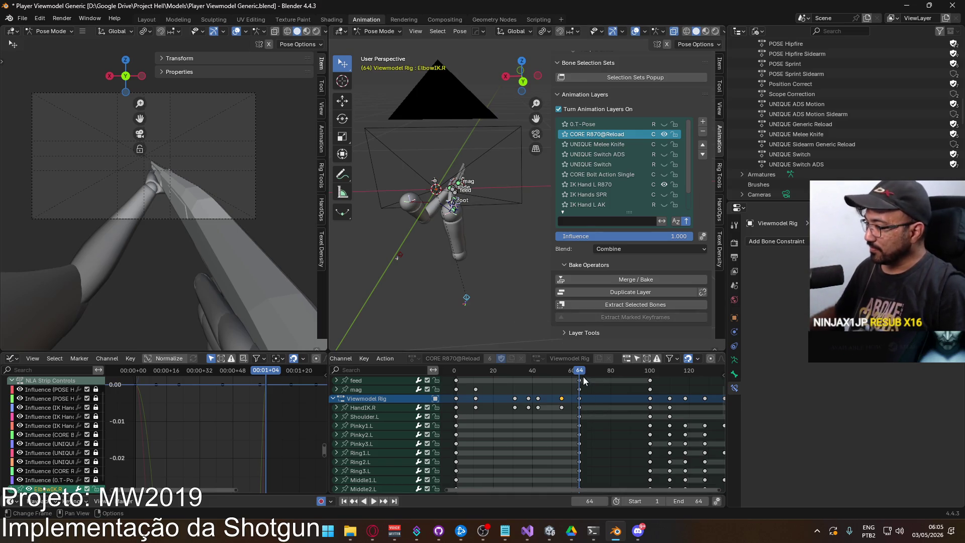
pyautogui.click(545, 372)
pyautogui.press('space')
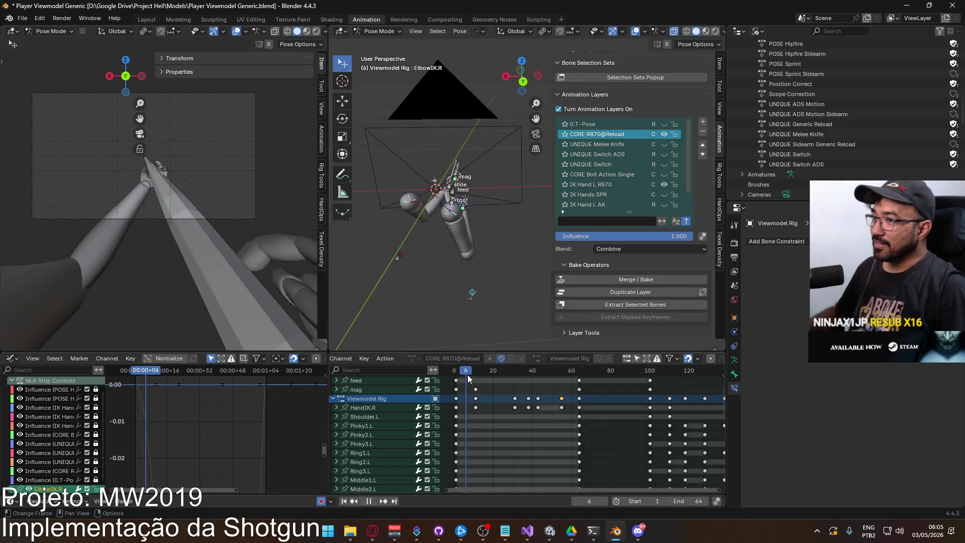
pyautogui.moveTo(490, 376); pyautogui.dragTo(571, 360)
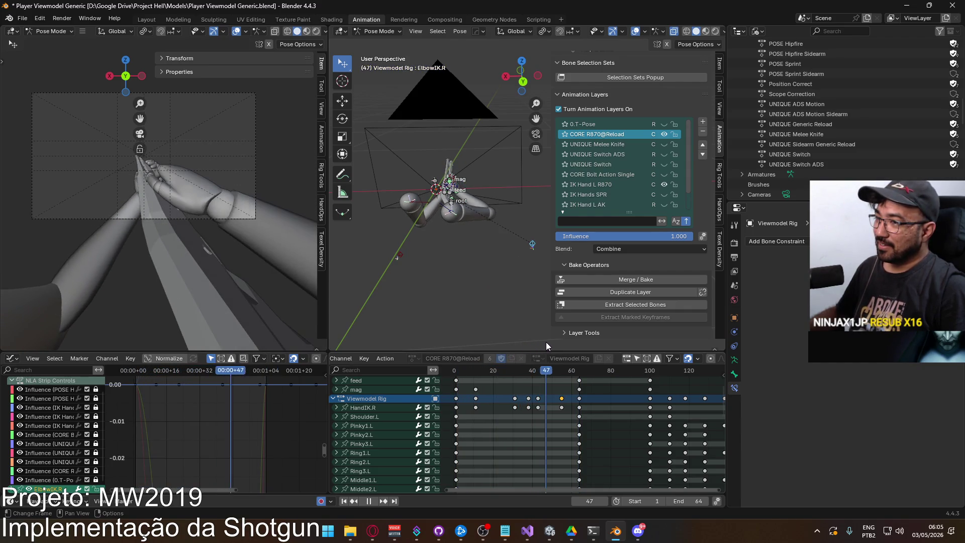
pyautogui.press('space')
pyautogui.moveTo(581, 398); pyautogui.dragTo(555, 435, button='middle')
pyautogui.press('space')
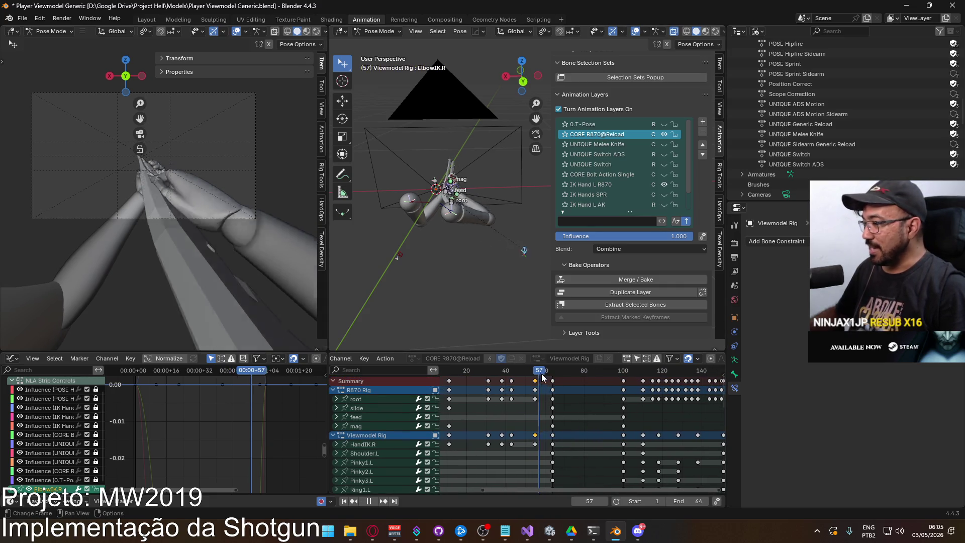
pyautogui.moveTo(565, 379)
pyautogui.mouseDown(button='middle')
pyautogui.moveTo(553, 400)
pyautogui.moveTo(576, 411)
pyautogui.mouseUp(button='middle')
pyautogui.scroll(1, 576, 415)
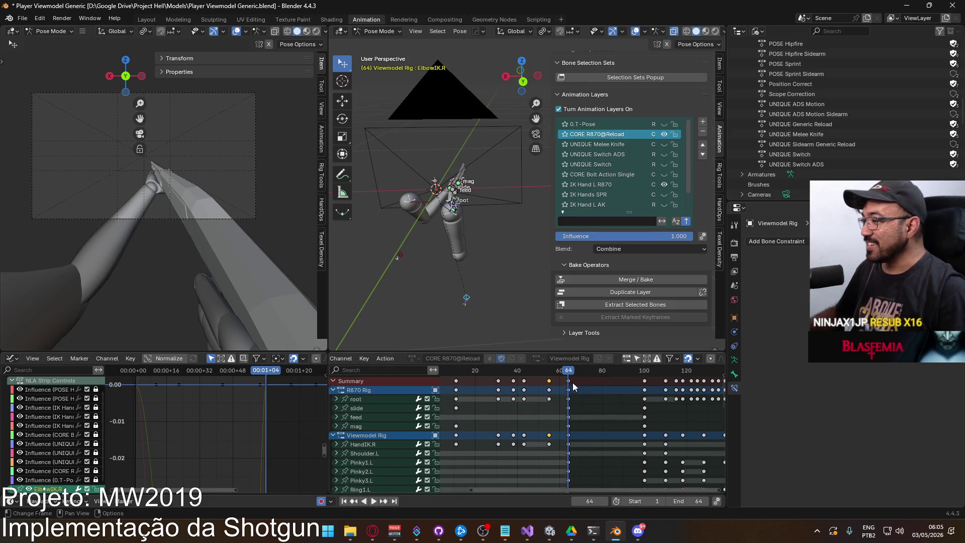
# Shift every keyframe one frame later, set the end frame to 65, and play the reload
pyautogui.press('a')
pyautogui.press('g')
pyautogui.click(589, 387)
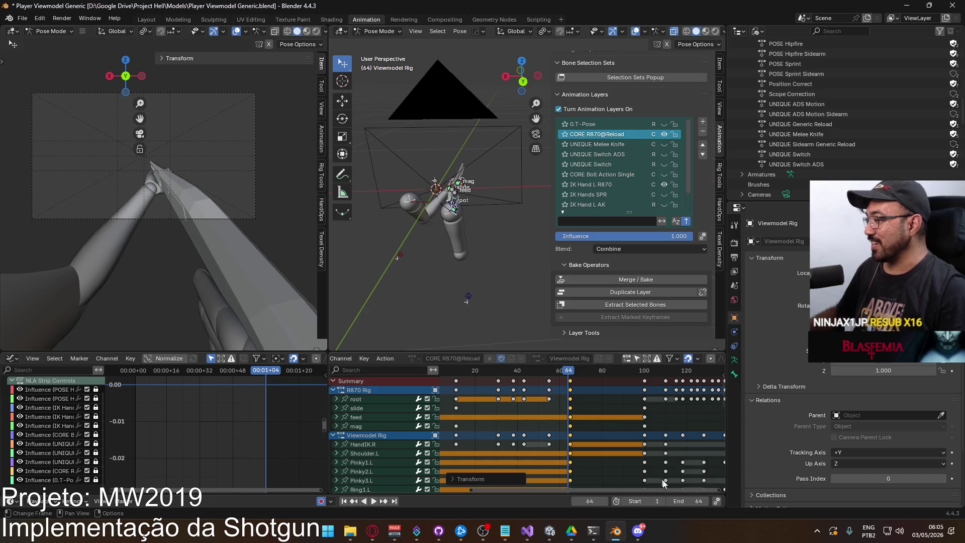
pyautogui.click(692, 500)
pyautogui.write('65')
pyautogui.press('Return')
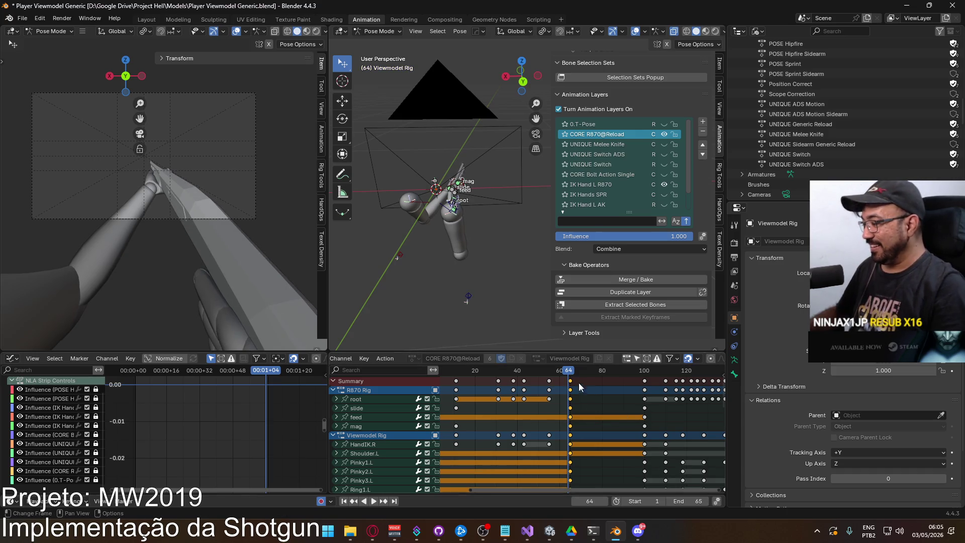
pyautogui.press('space')
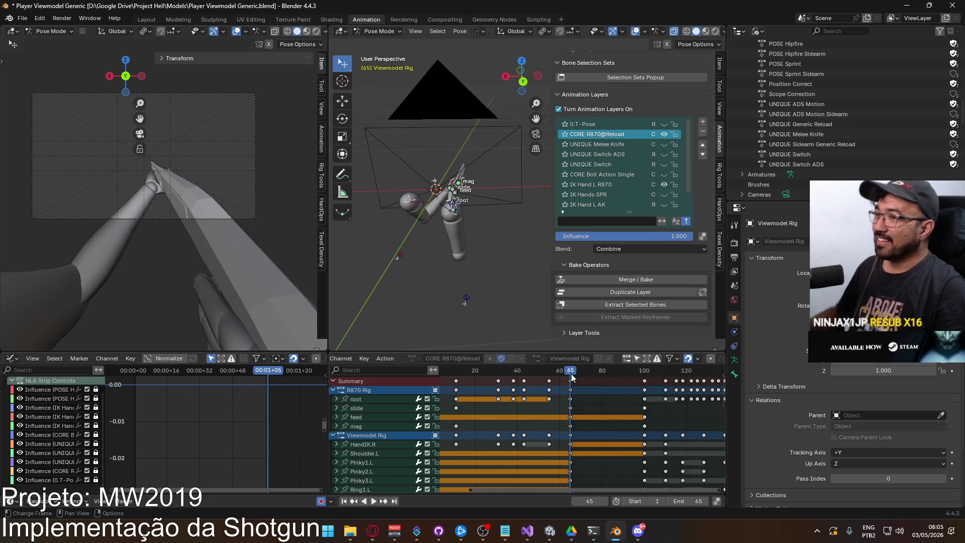
pyautogui.moveTo(487, 386); pyautogui.dragTo(514, 386, button='middle')
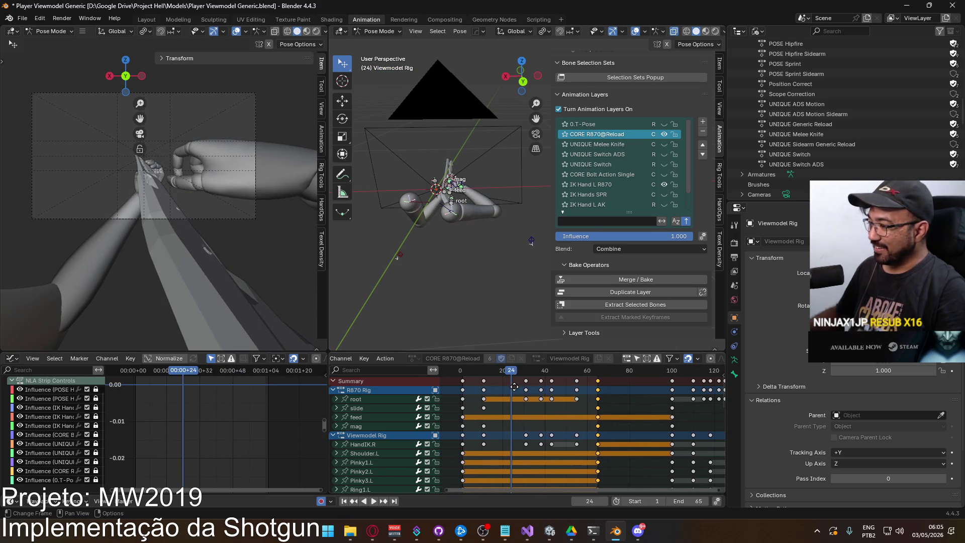
pyautogui.moveTo(515, 370); pyautogui.dragTo(462, 372)
pyautogui.press('space')
pyautogui.press('space')
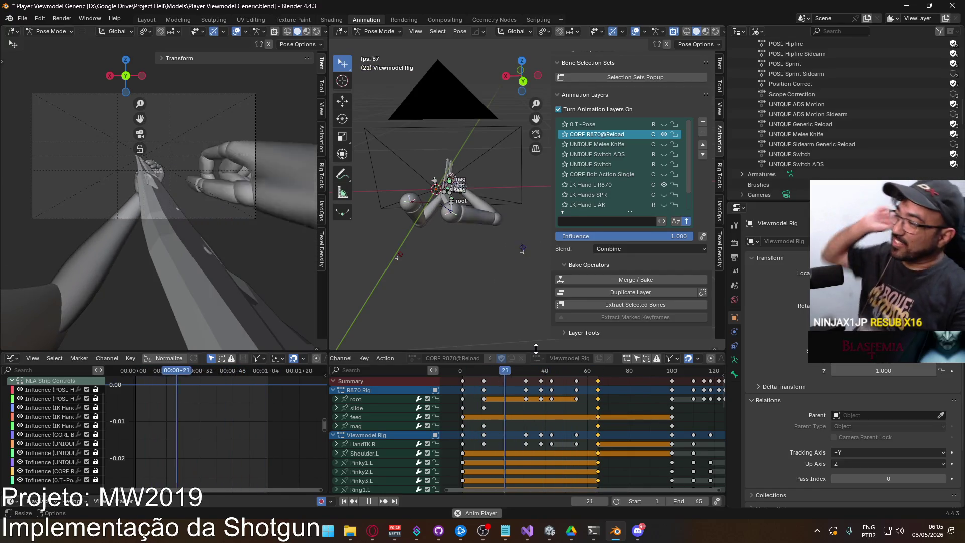
pyautogui.press('Escape')
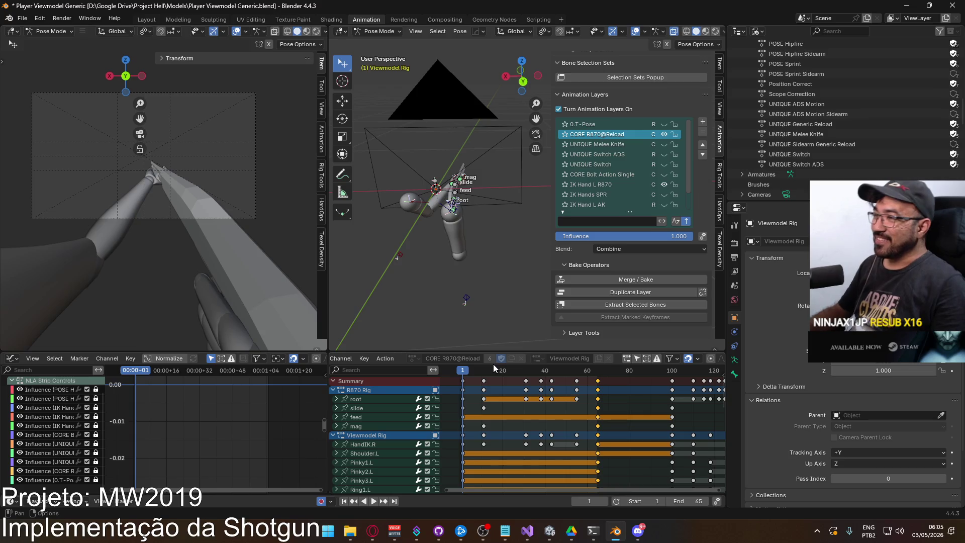
pyautogui.moveTo(463, 377); pyautogui.dragTo(598, 385)
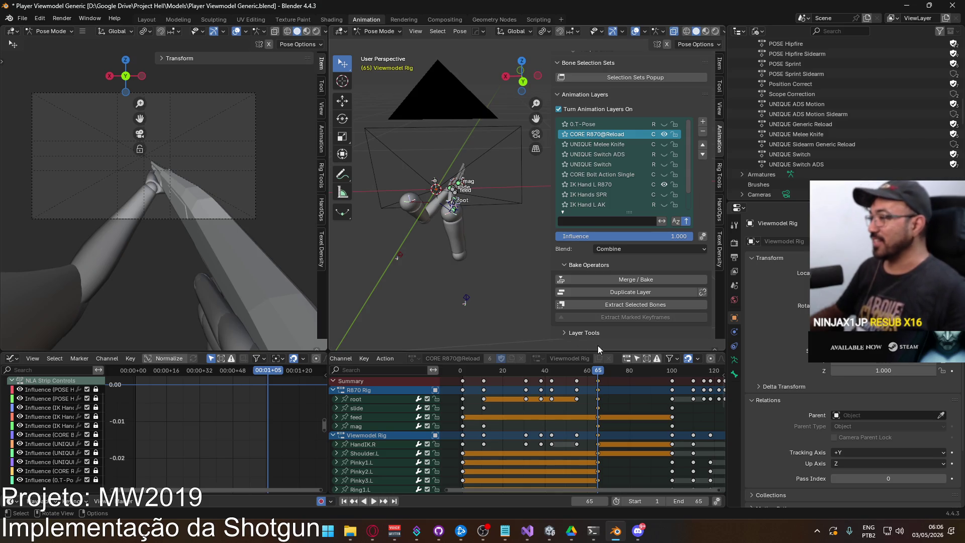
pyautogui.press('space')
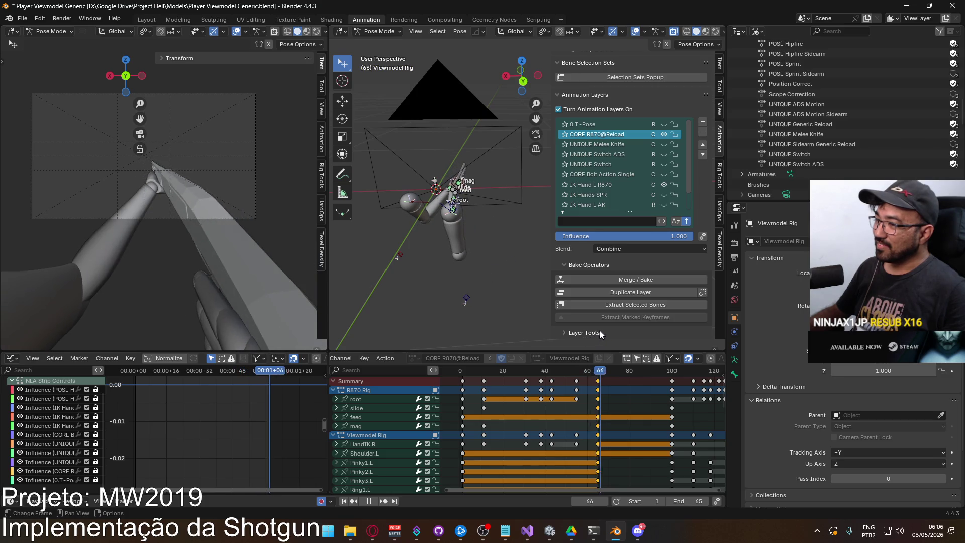
pyautogui.press('Escape')
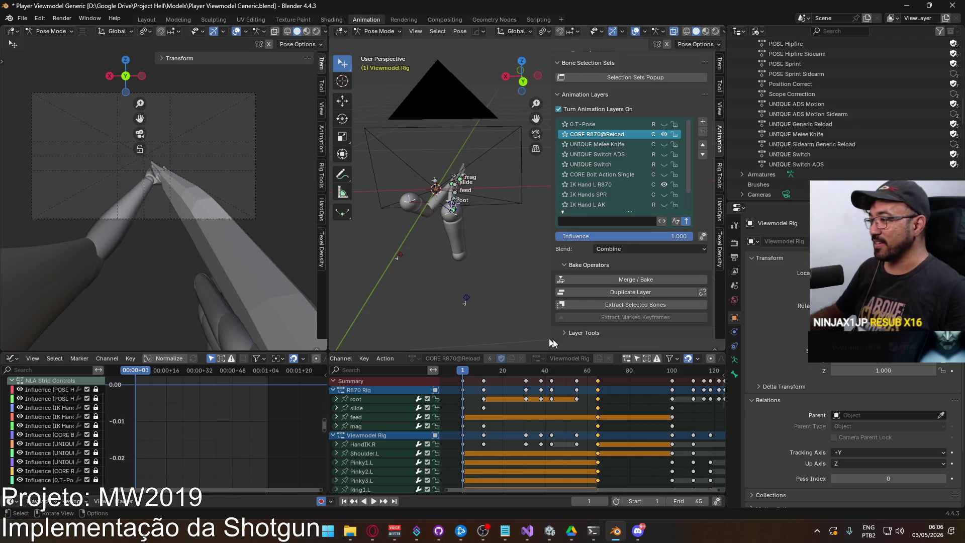
pyautogui.scroll(-3, 654, 396)
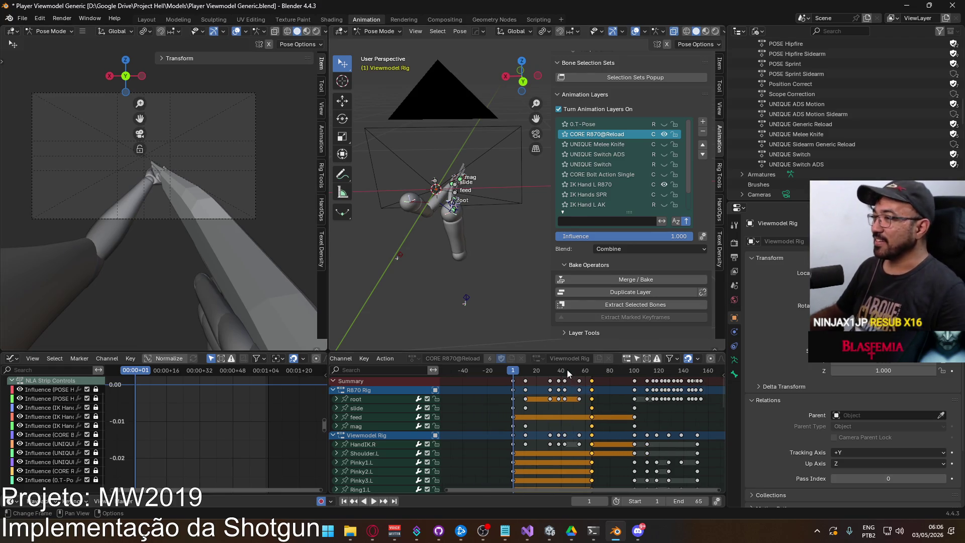
pyautogui.press('space')
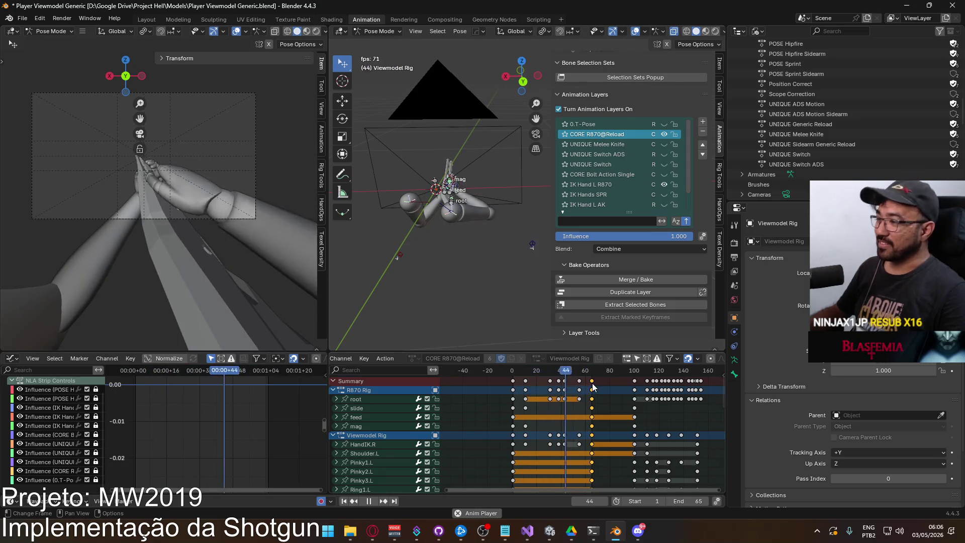
pyautogui.click(527, 370)
pyautogui.moveTo(527, 370); pyautogui.dragTo(551, 370)
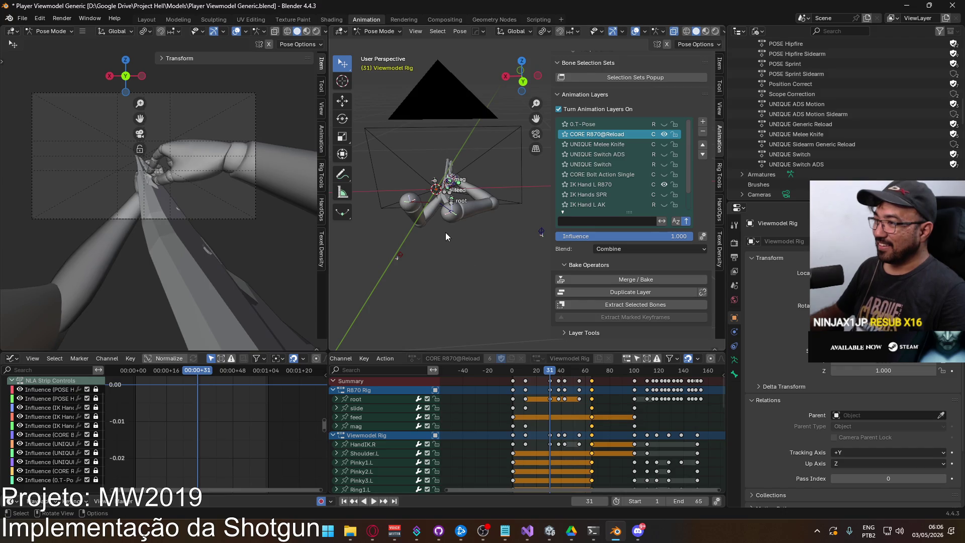
pyautogui.click(373, 531)
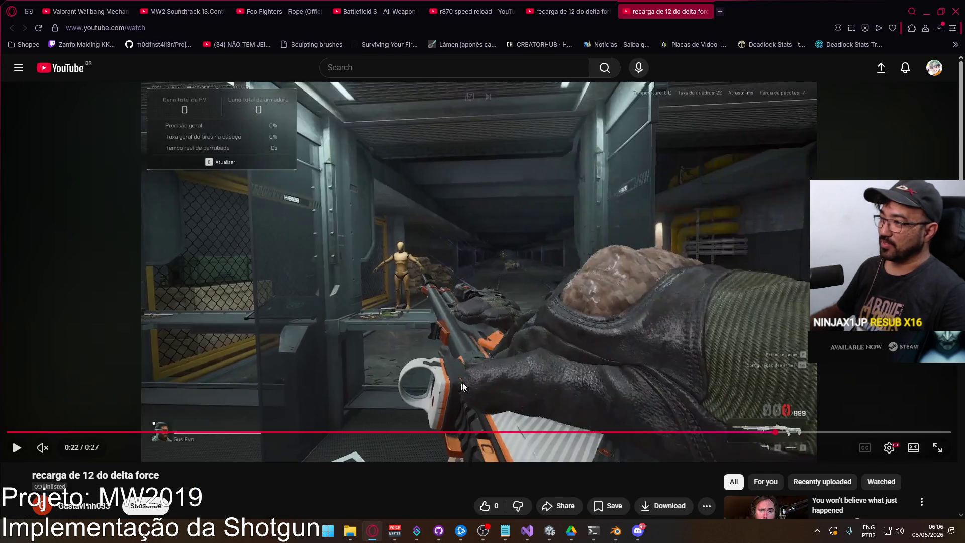
pyautogui.press(',')
pyautogui.press(',')
pyautogui.press(',')
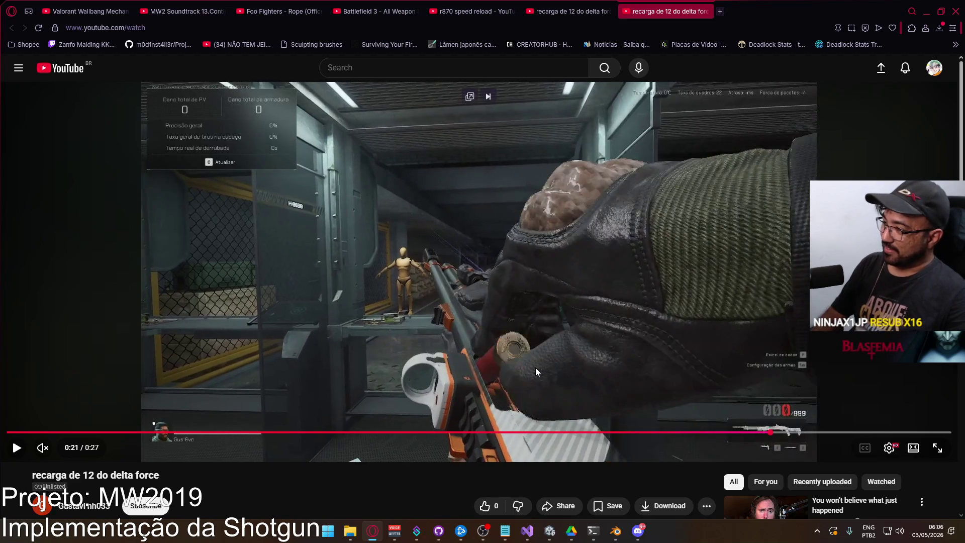
pyautogui.press(',')
pyautogui.press(',')
pyautogui.press(',')
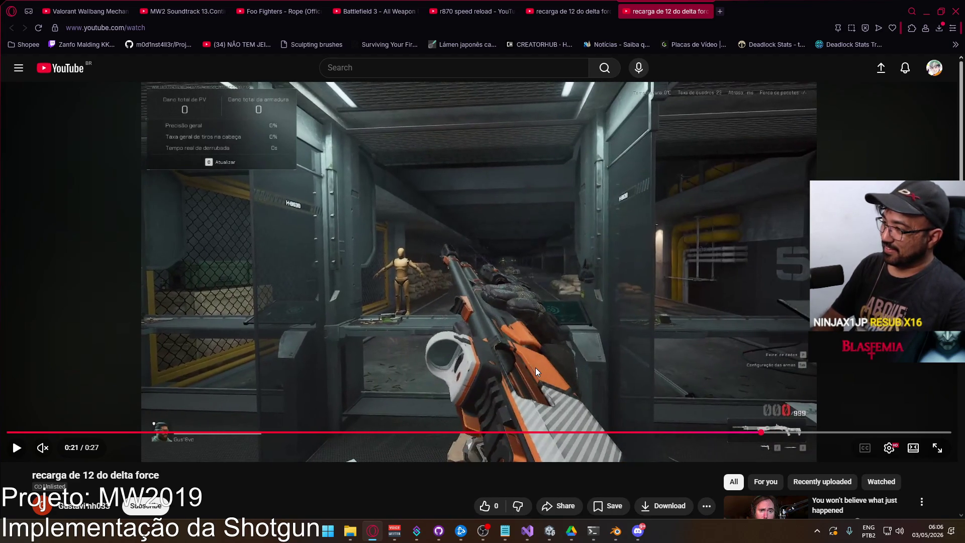
pyautogui.hotkey('alt', 'Tab')
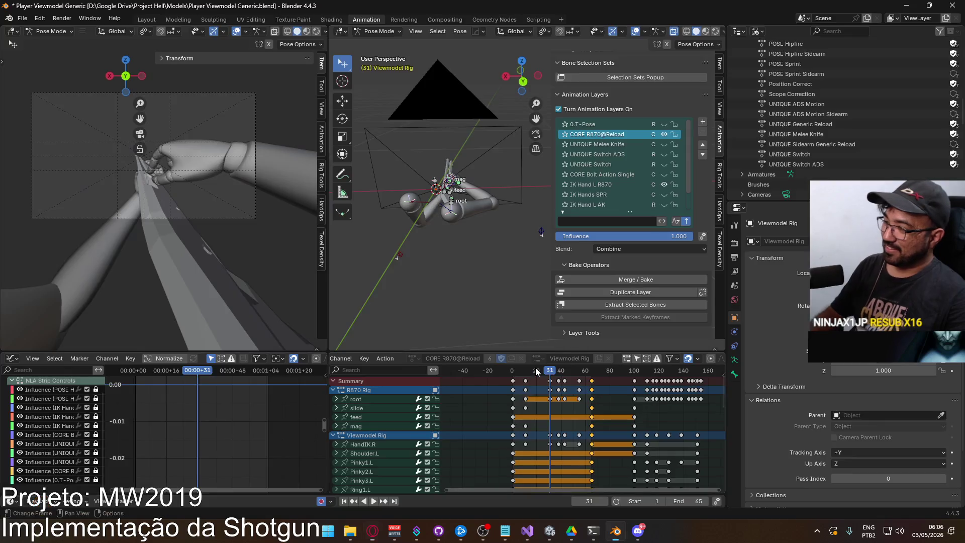
# Select the R870 Rig root bone and return to frame 1
pyautogui.moveTo(336, 227); pyautogui.dragTo(363, 205, button='middle')
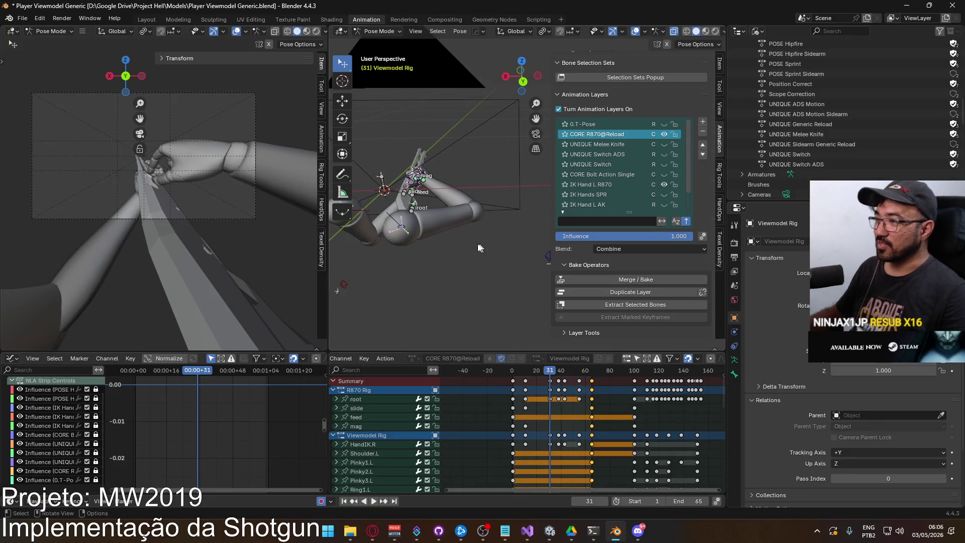
pyautogui.scroll(3, 514, 250)
pyautogui.click(426, 260)
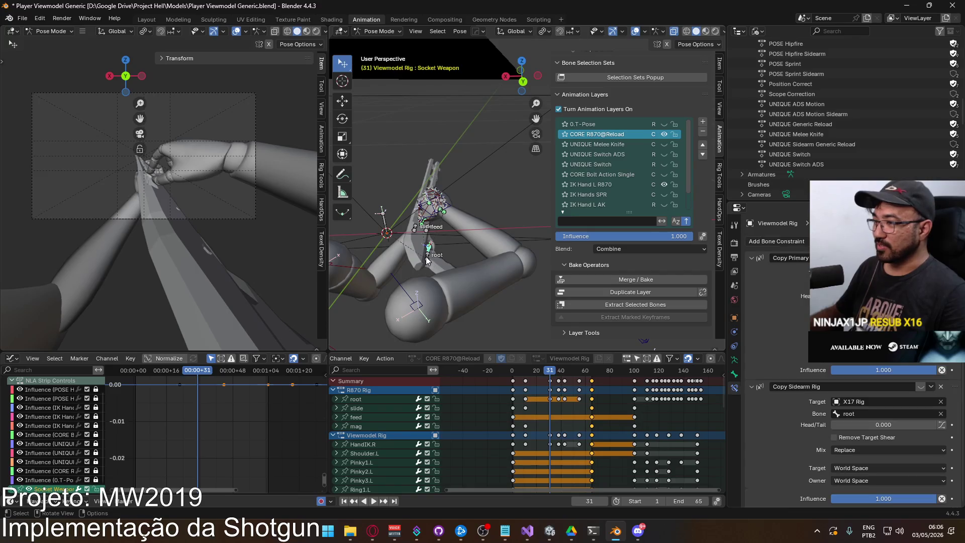
pyautogui.click(430, 262)
pyautogui.moveTo(549, 375); pyautogui.dragTo(514, 376)
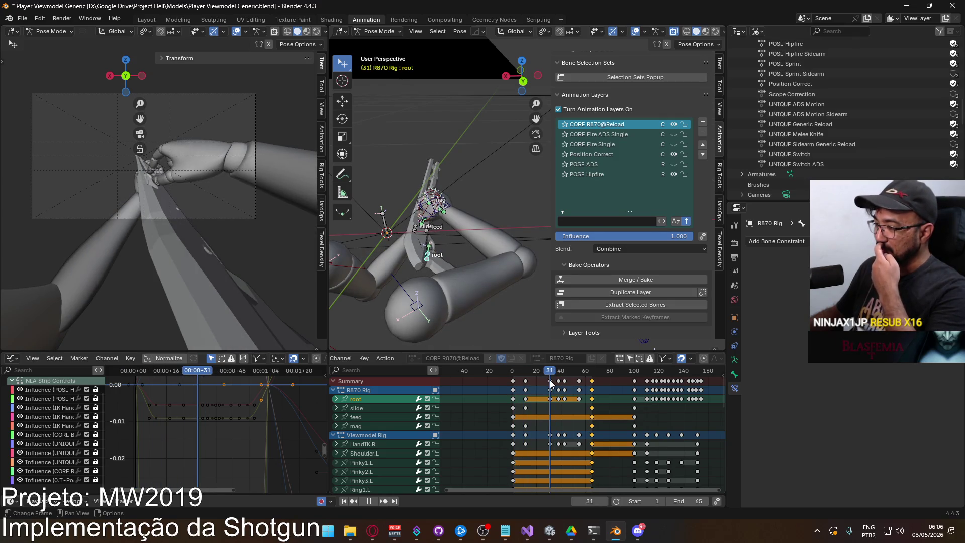
pyautogui.moveTo(550, 383); pyautogui.dragTo(515, 384)
pyautogui.press('Escape')
# Box-select the keys from frame 11 to 64 and move them 13 frames later
pyautogui.moveTo(612, 402); pyautogui.dragTo(577, 414, button='middle')
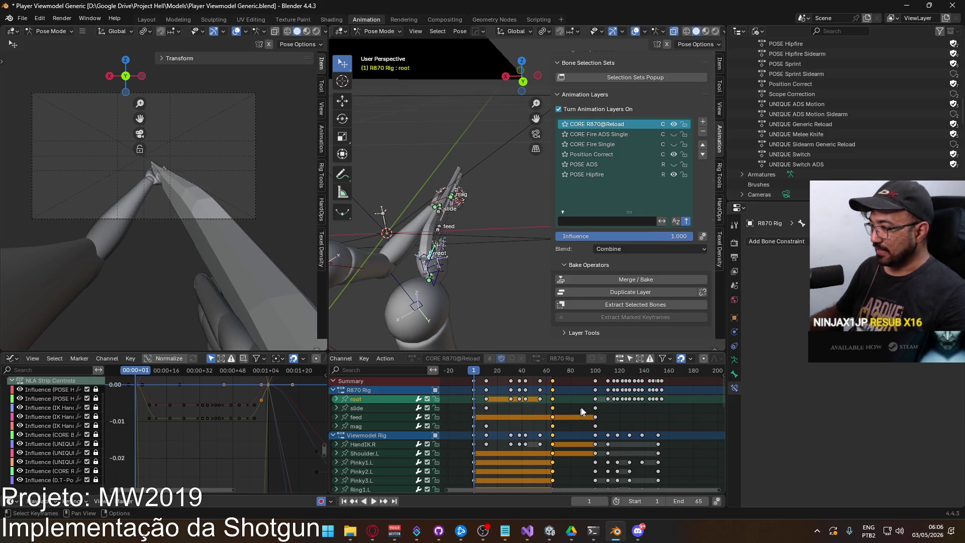
pyautogui.moveTo(557, 388); pyautogui.dragTo(481, 376)
pyautogui.scroll(3, 486, 390)
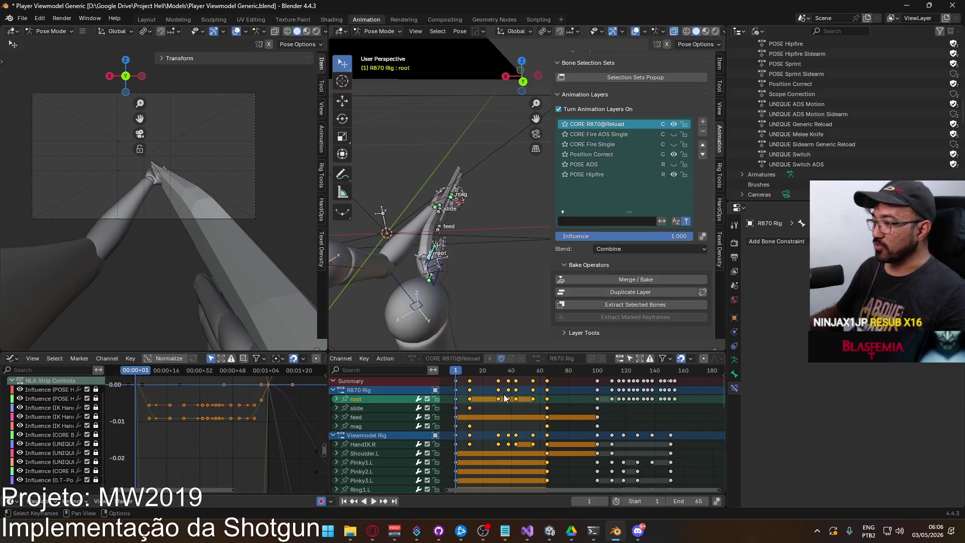
pyautogui.scroll(3, 486, 390)
pyautogui.press('g')
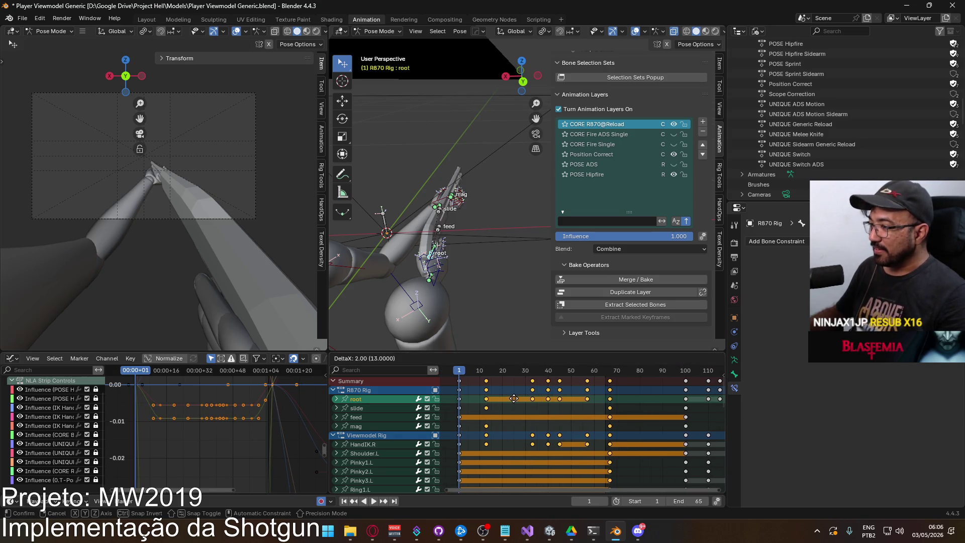
pyautogui.click(531, 399)
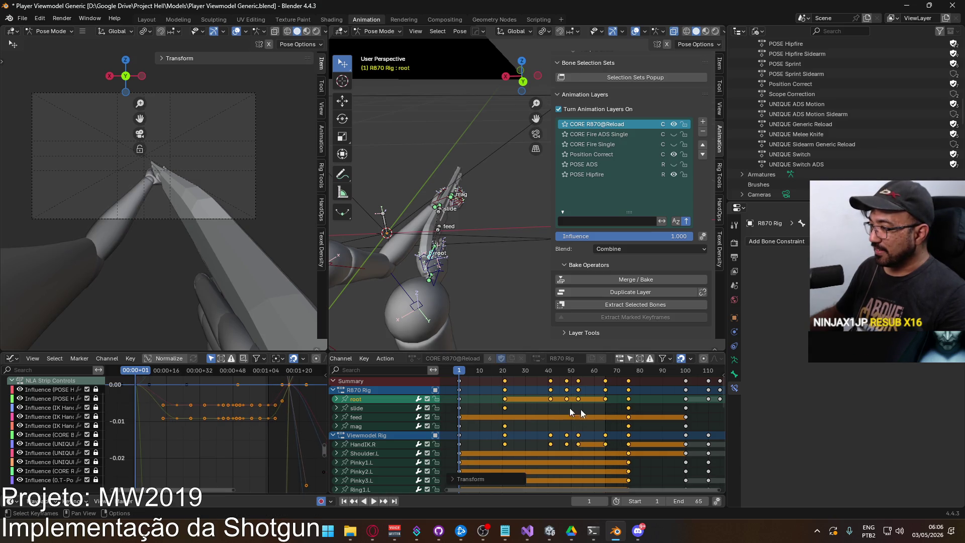
# Set the scene end frame to 75, play the retimed reload, and compare with the reference
pyautogui.click(627, 374)
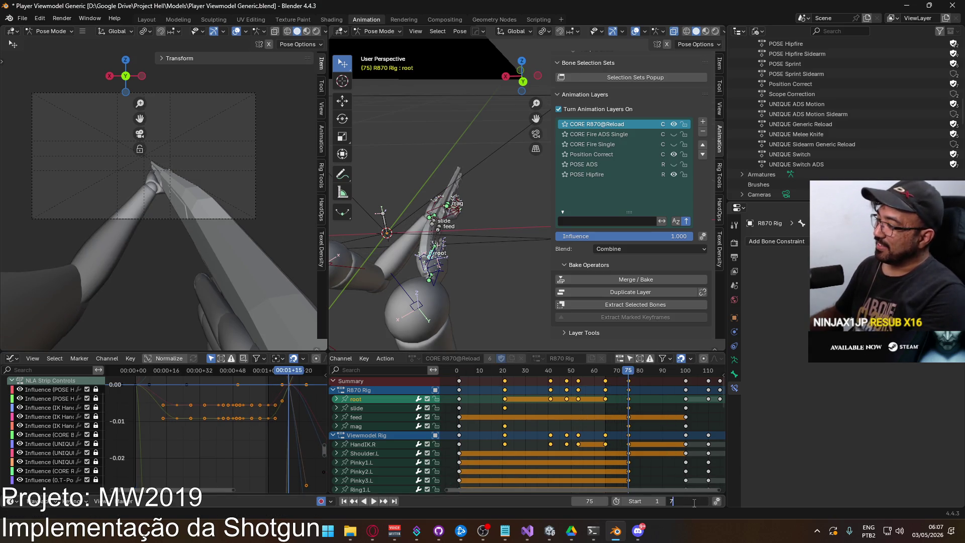
pyautogui.write('5')
pyautogui.press('Return')
pyautogui.press('space')
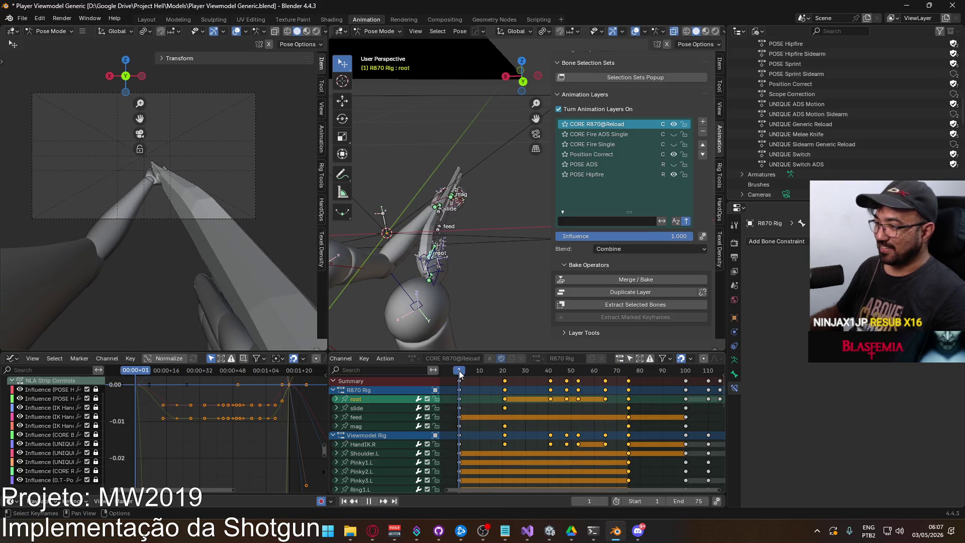
pyautogui.click(507, 371)
pyautogui.hotkey('alt', 'Tab')
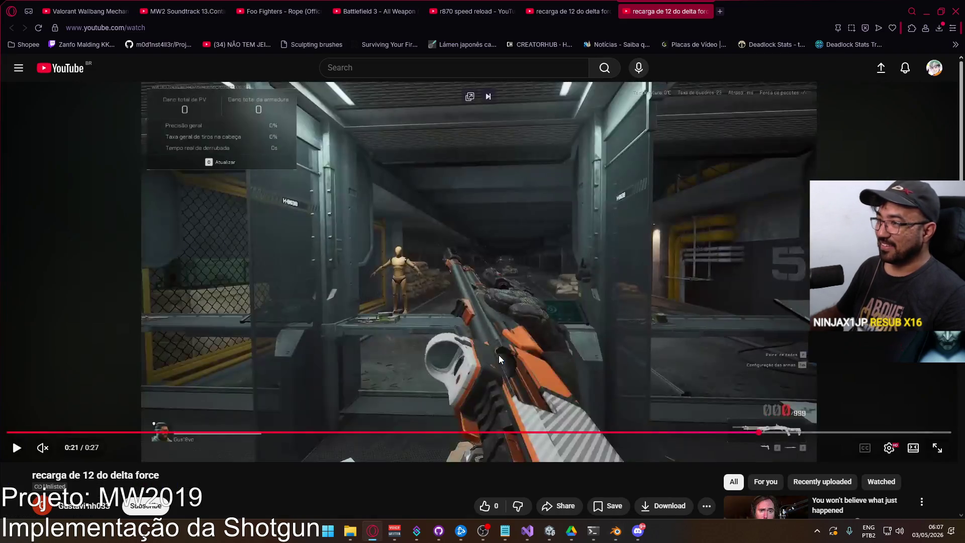
pyautogui.hotkey('alt', 'Tab')
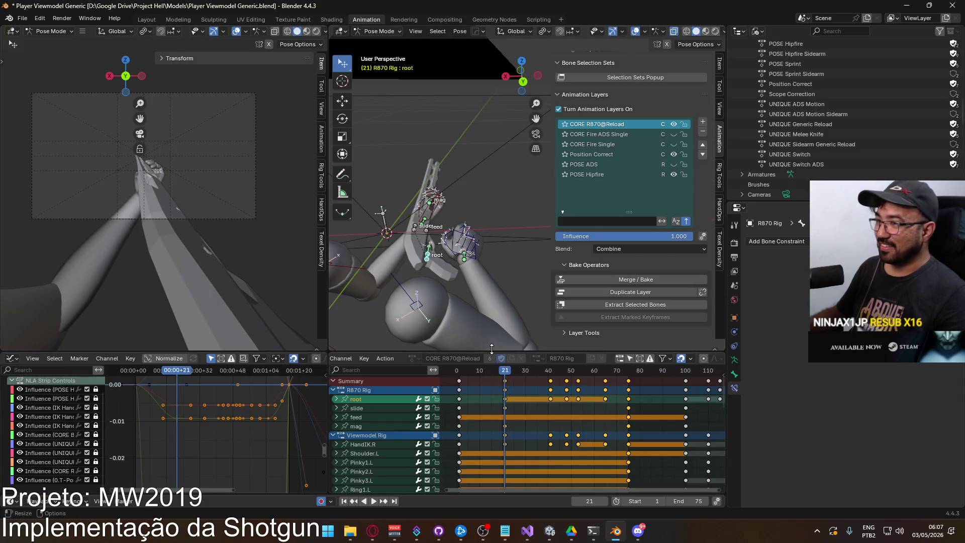
# Rotate the hand bones around local X to match the reference video
pyautogui.hotkey('alt', 'Tab')
pyautogui.hotkey('alt', 'Tab')
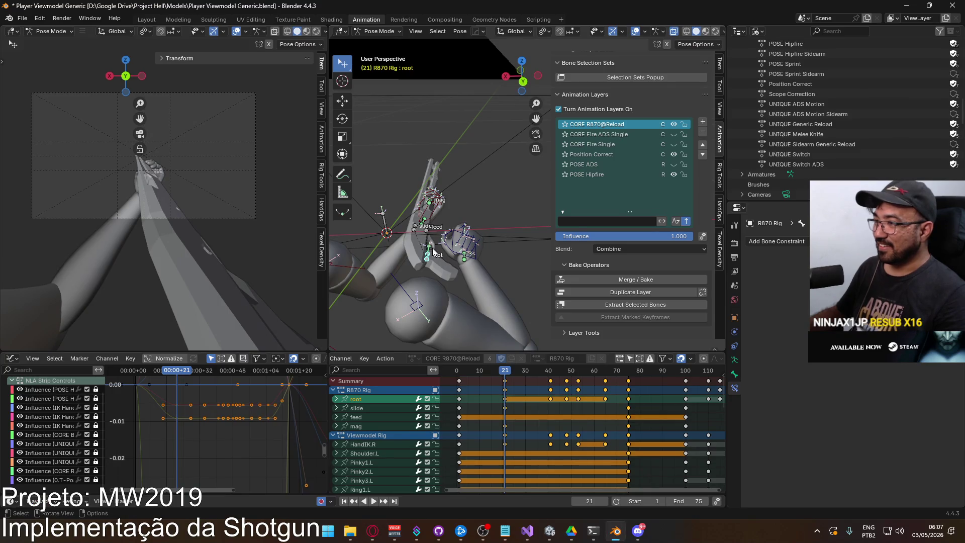
pyautogui.press('r')
pyautogui.press('x')
pyautogui.press('x')
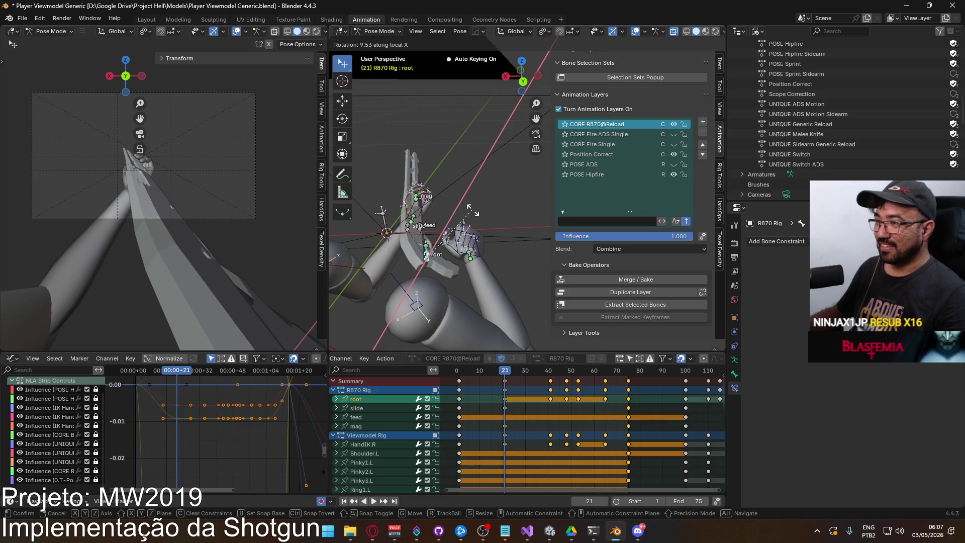
pyautogui.click(472, 210)
pyautogui.hotkey('alt', 'Tab')
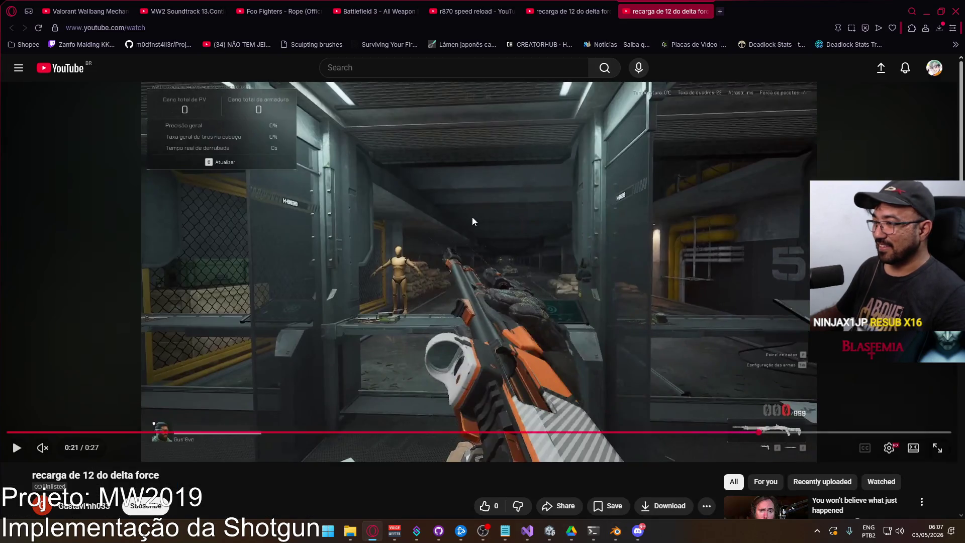
pyautogui.hotkey('alt', 'Tab')
pyautogui.moveTo(470, 221); pyautogui.dragTo(462, 217, button='middle')
# Rotate the hand bones on local Y, move them along Y and Z, and review at frame 21
pyautogui.press('r')
pyautogui.press('y')
pyautogui.press('y')
pyautogui.click(465, 228)
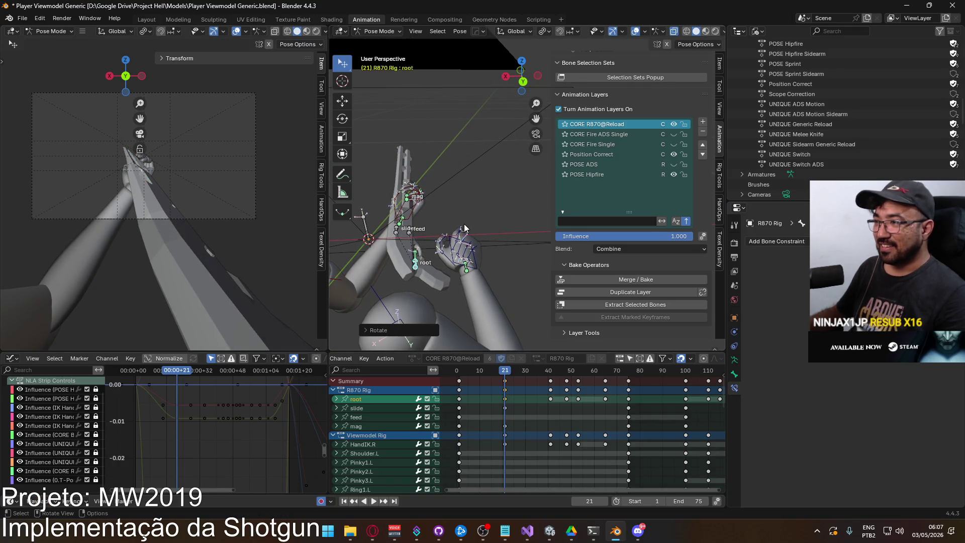
pyautogui.press('g')
pyautogui.press('y')
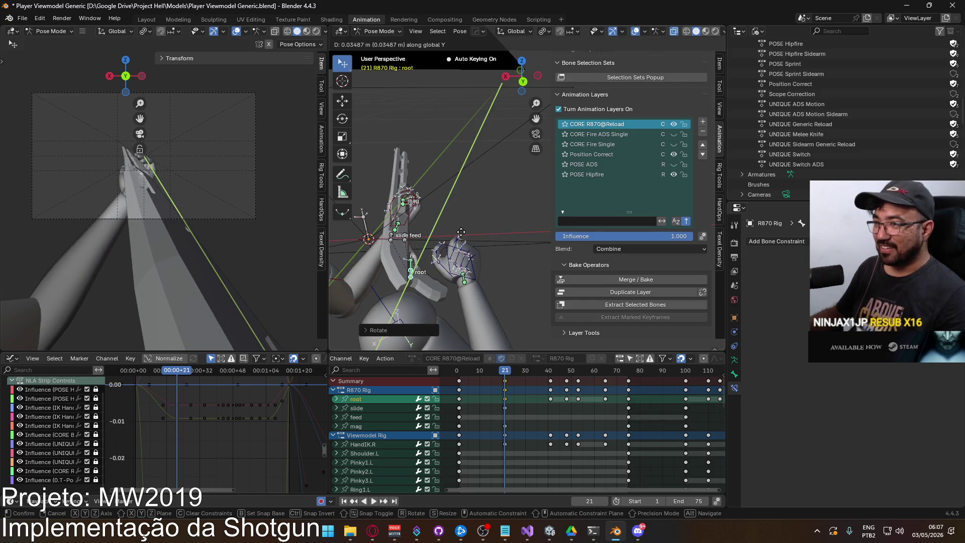
pyautogui.press('z')
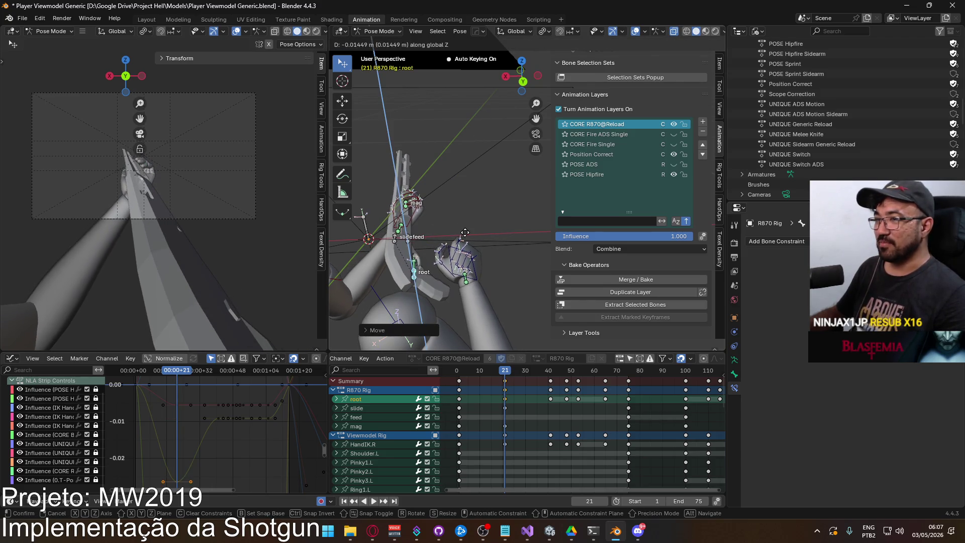
pyautogui.click(464, 242)
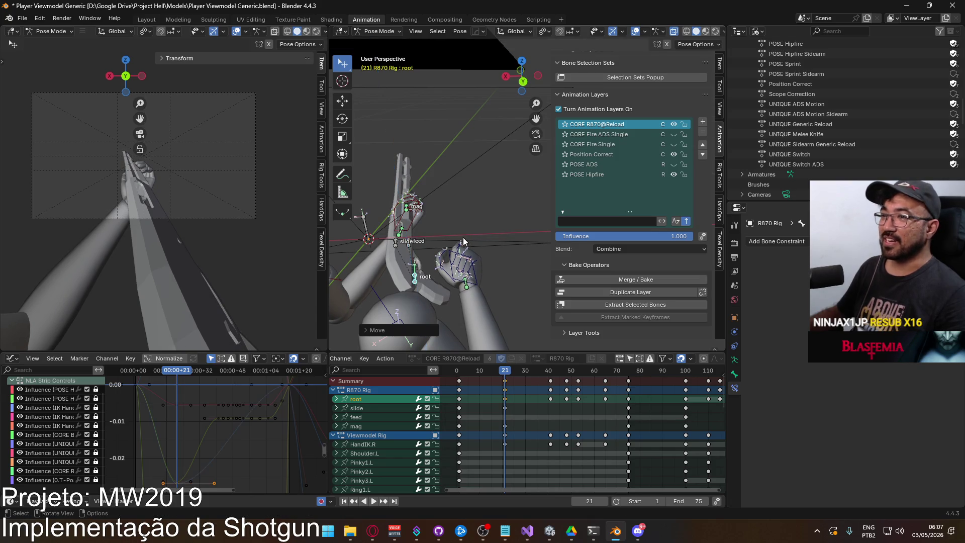
pyautogui.press('space')
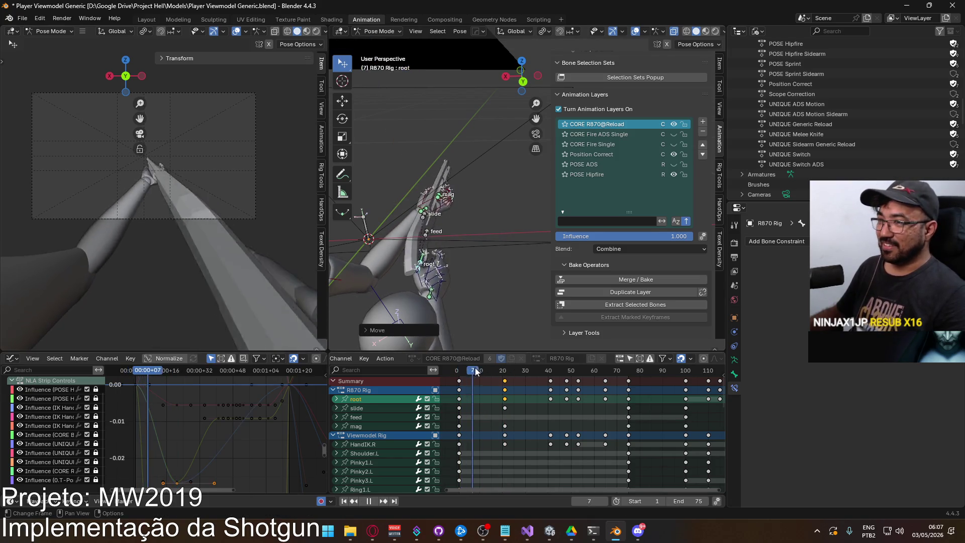
pyautogui.moveTo(501, 365); pyautogui.dragTo(504, 360)
pyautogui.press('space')
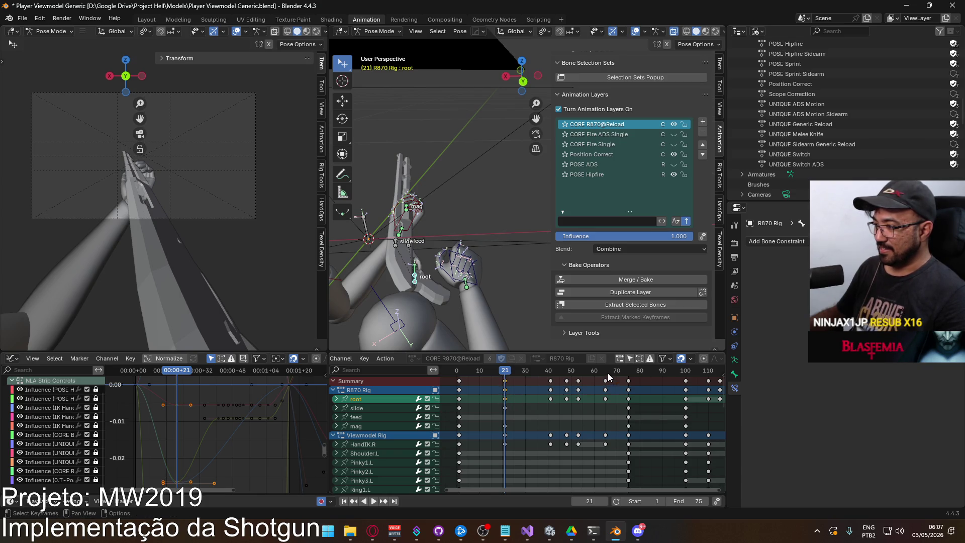
# Paste the copied keyframes at frame 65 and box-select the keys from frame 40 to 55
pyautogui.moveTo(609, 376); pyautogui.dragTo(605, 376)
pyautogui.hotkey('ctrl', 'v')
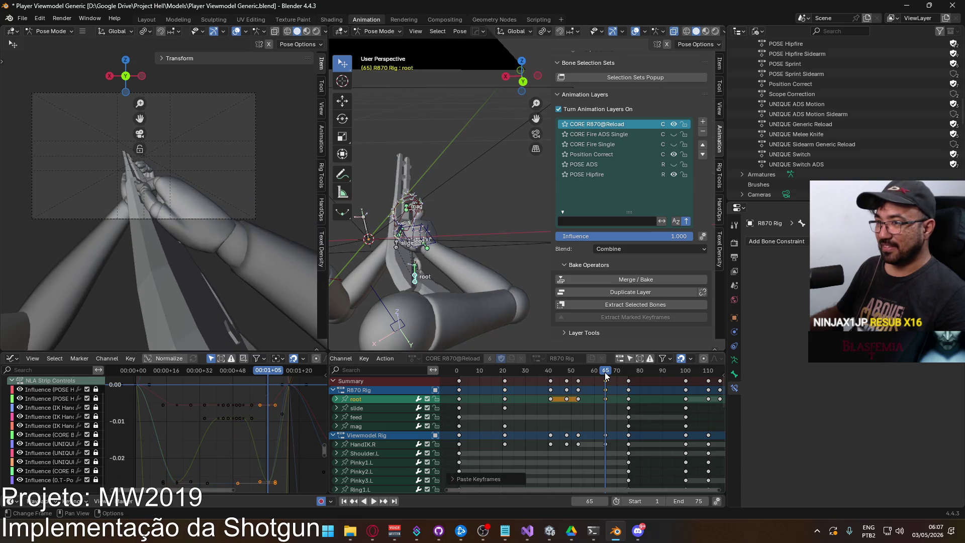
pyautogui.moveTo(591, 403)
pyautogui.mouseDown()
pyautogui.moveTo(538, 415)
pyautogui.moveTo(592, 403)
pyautogui.moveTo(553, 376)
pyautogui.moveTo(506, 377)
pyautogui.mouseUp()
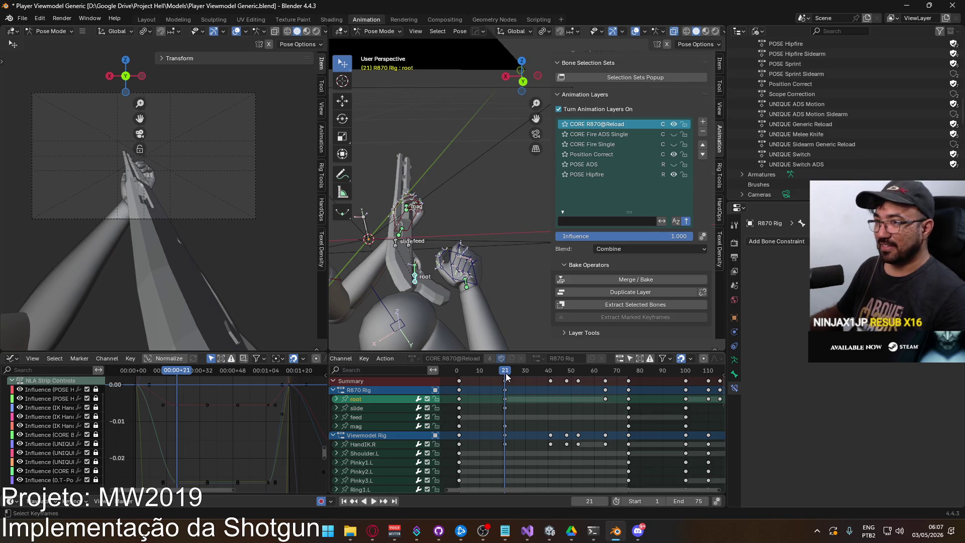
pyautogui.hotkey('alt', 'Tab')
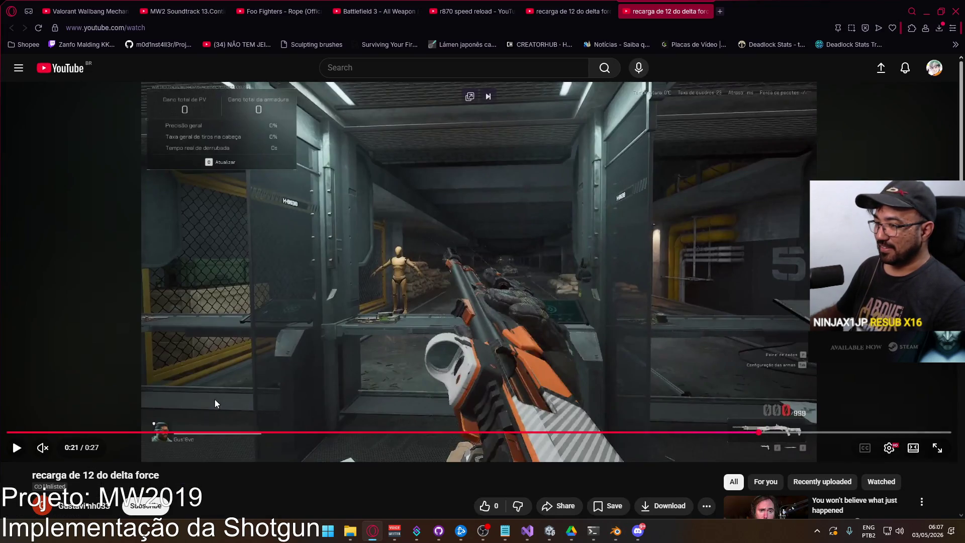
# Step the YouTube reference two frames to the shell loading, then scrub Blender to frame 41
pyautogui.press('.')
pyautogui.press('.')
pyautogui.press('.')
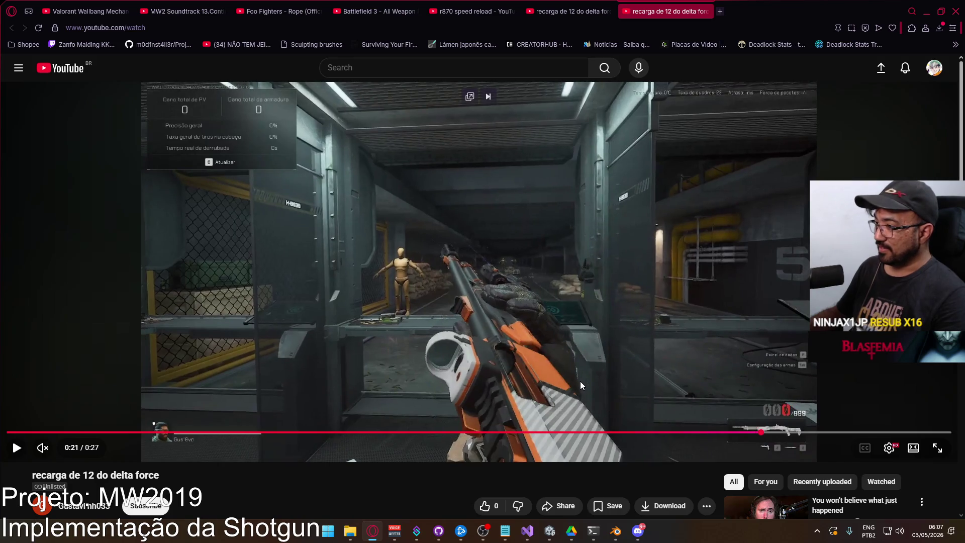
pyautogui.press('.')
pyautogui.press('.')
pyautogui.press('.')
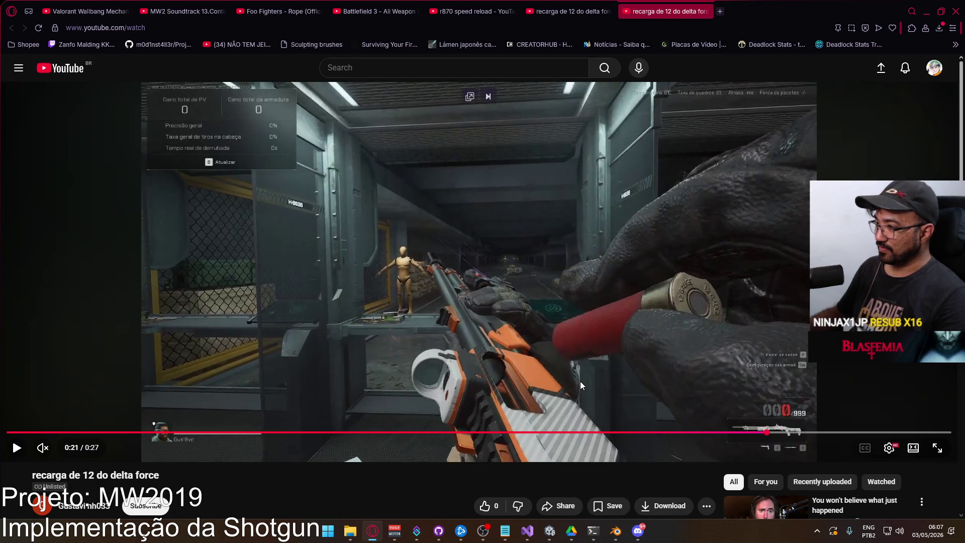
pyautogui.hotkey('alt', 'Tab')
pyautogui.moveTo(513, 374); pyautogui.dragTo(551, 371)
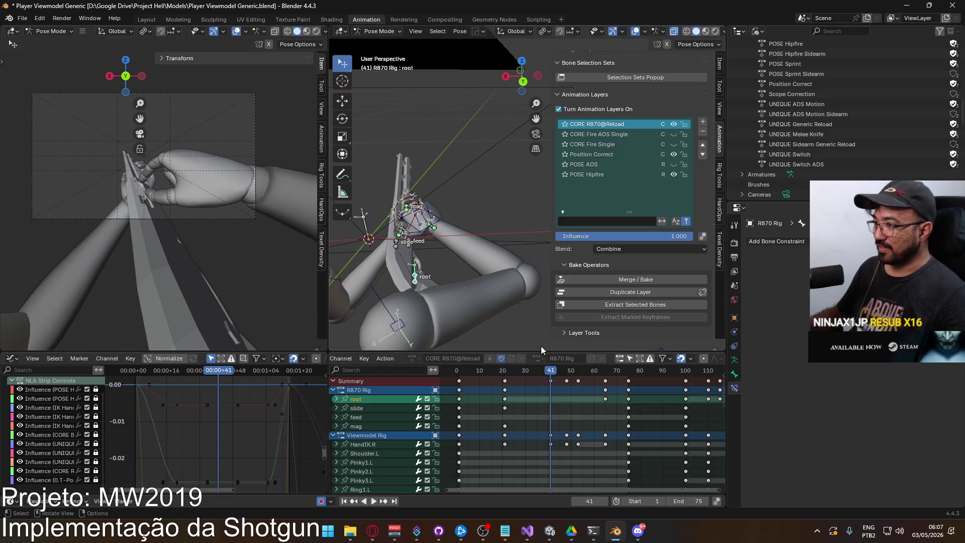
# Rotate the root bone around global Z at frame 41 and shift it slightly
pyautogui.press('r')
pyautogui.press('z')
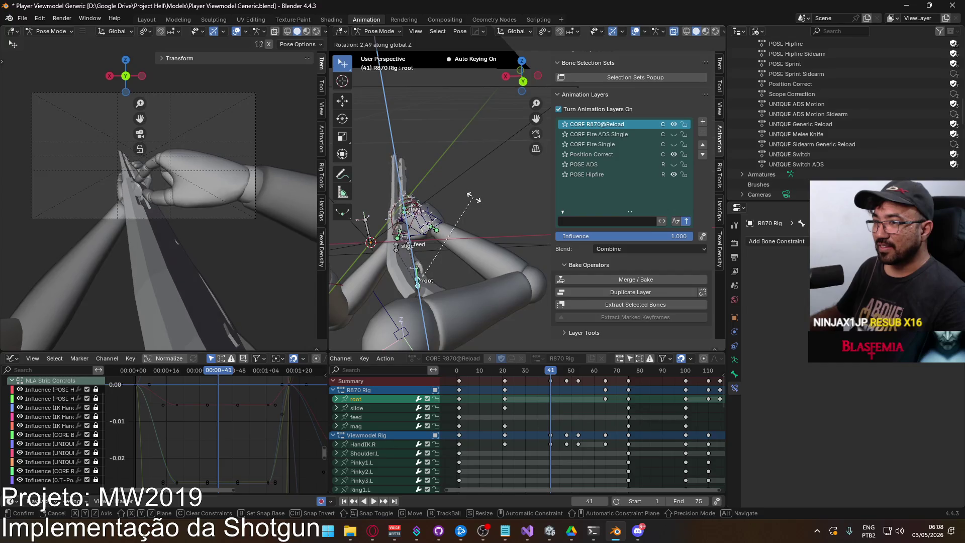
pyautogui.click(473, 194)
pyautogui.press('r')
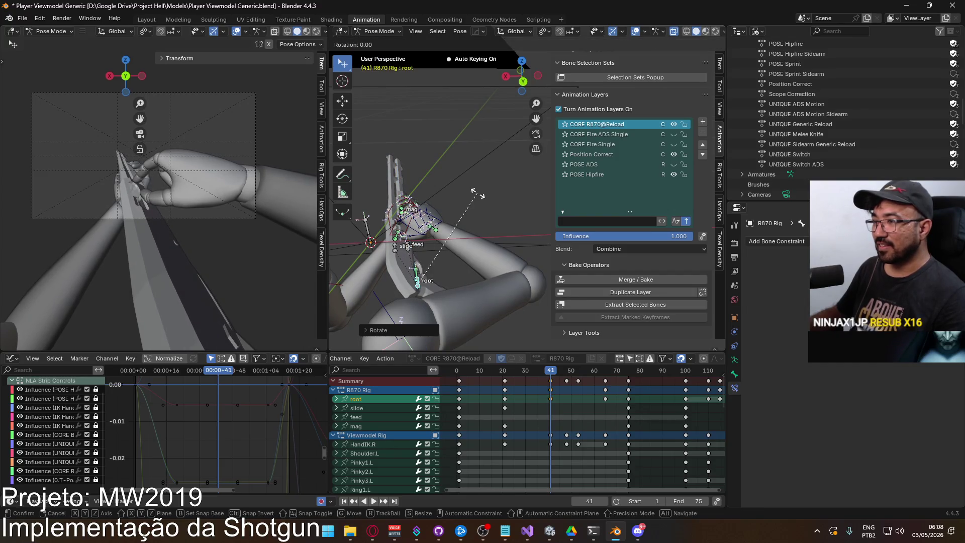
pyautogui.press('y')
pyautogui.press('y')
pyautogui.press('x')
pyautogui.press('x')
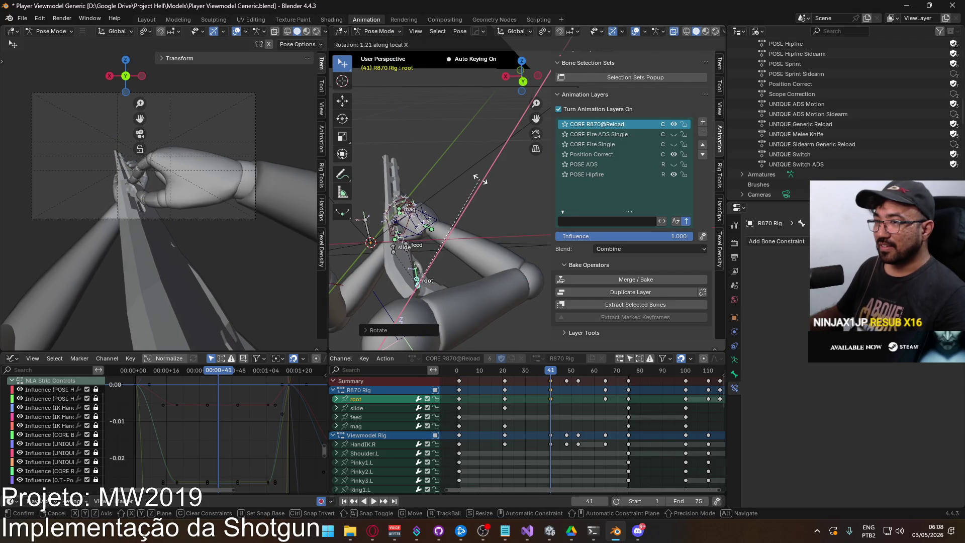
pyautogui.press('z')
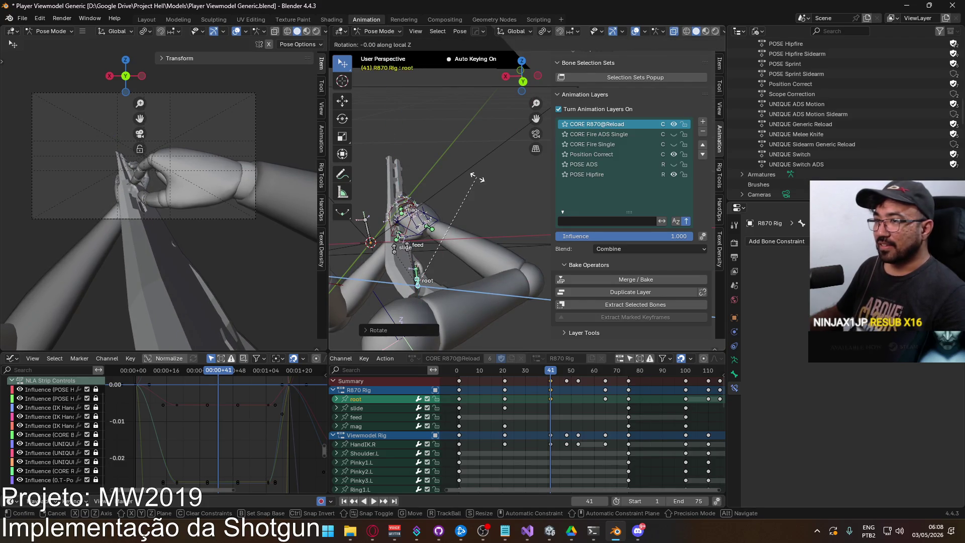
pyautogui.press('g')
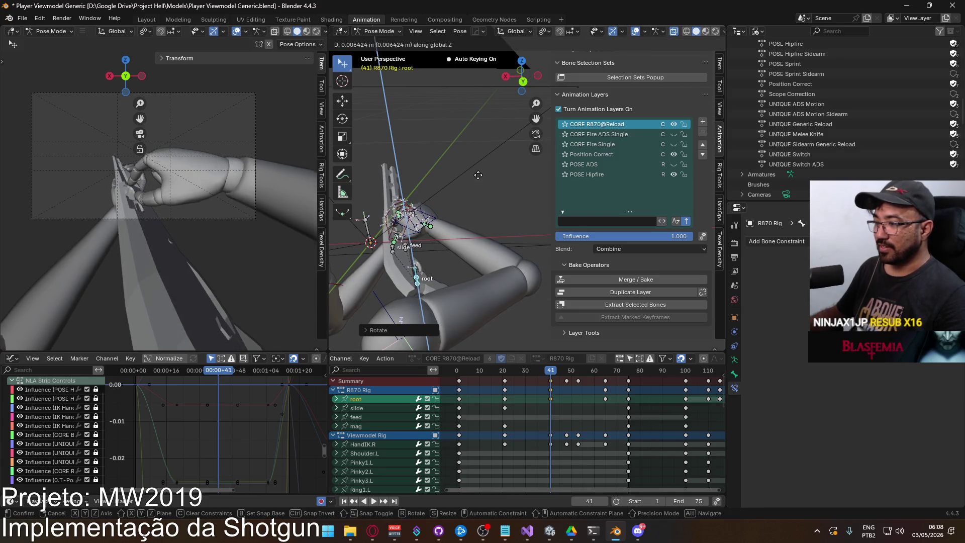
pyautogui.click(480, 178)
# Review from frame 35, then rotate and reposition the root again at frame 41
pyautogui.moveTo(549, 376); pyautogui.dragTo(537, 368)
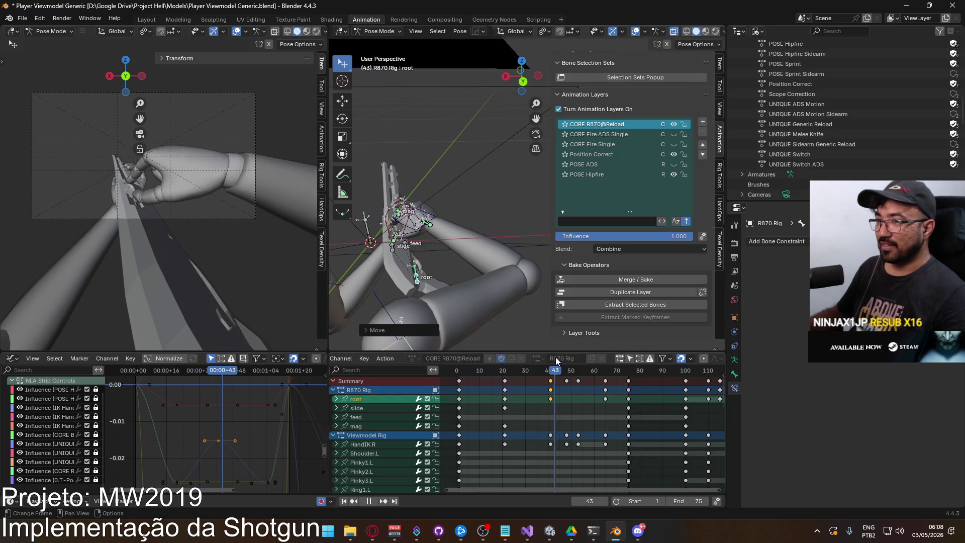
pyautogui.press('space')
pyautogui.press('r')
pyautogui.press('x')
pyautogui.press('Escape')
pyautogui.press('r')
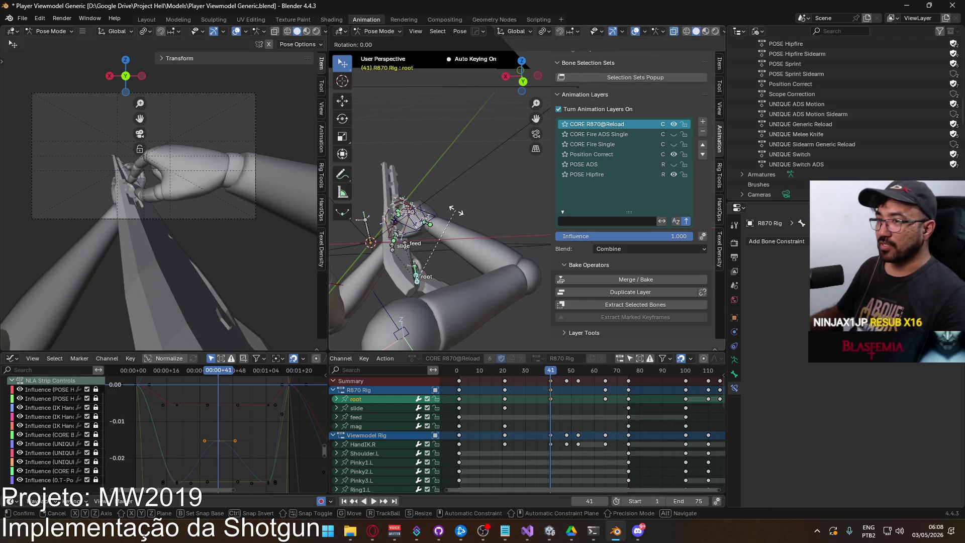
pyautogui.click(454, 207)
pyautogui.press('g')
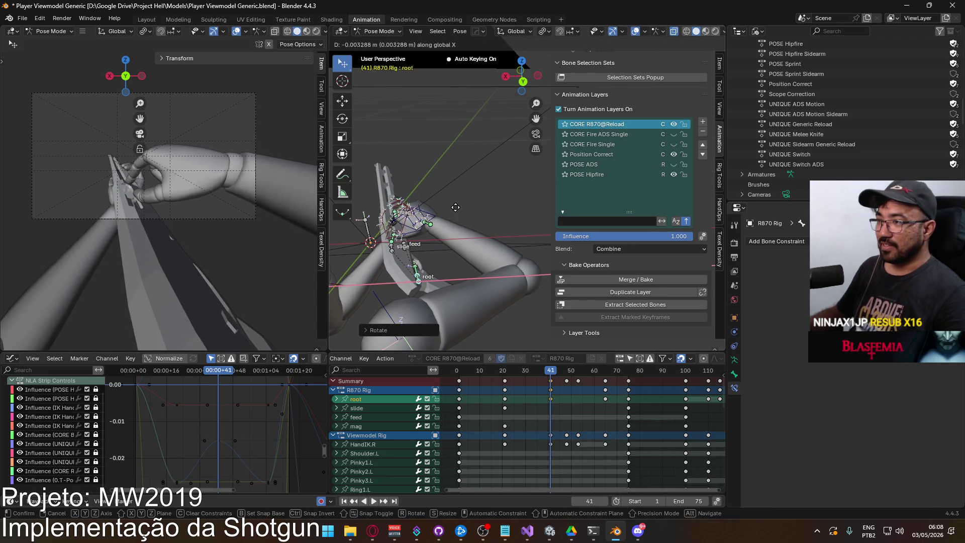
pyautogui.click(462, 239)
# Play back the edit from frame 35 to 41, then switch to the YouTube reference
pyautogui.press('i')
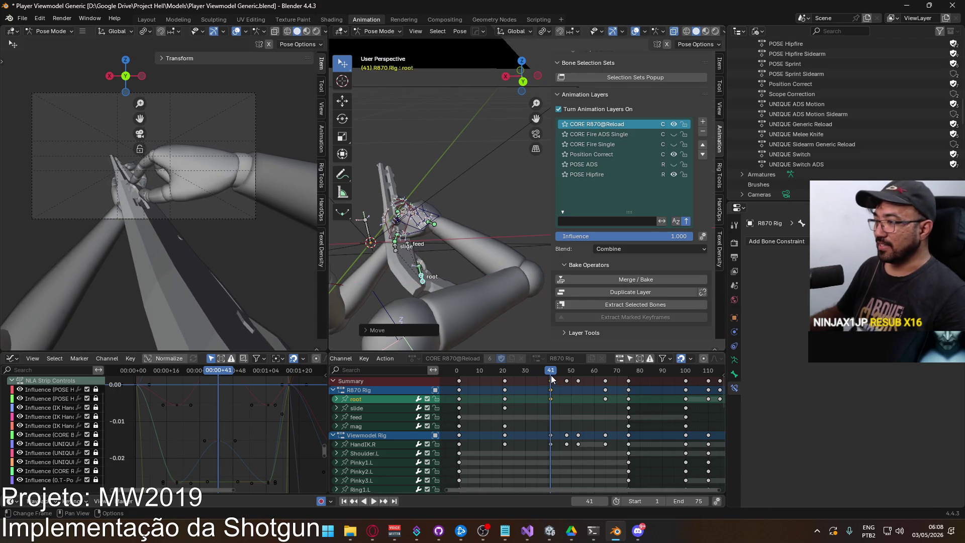
pyautogui.press('space')
pyautogui.click(537, 372)
pyautogui.moveTo(537, 372); pyautogui.dragTo(550, 364)
pyautogui.hotkey('alt', 'Tab')
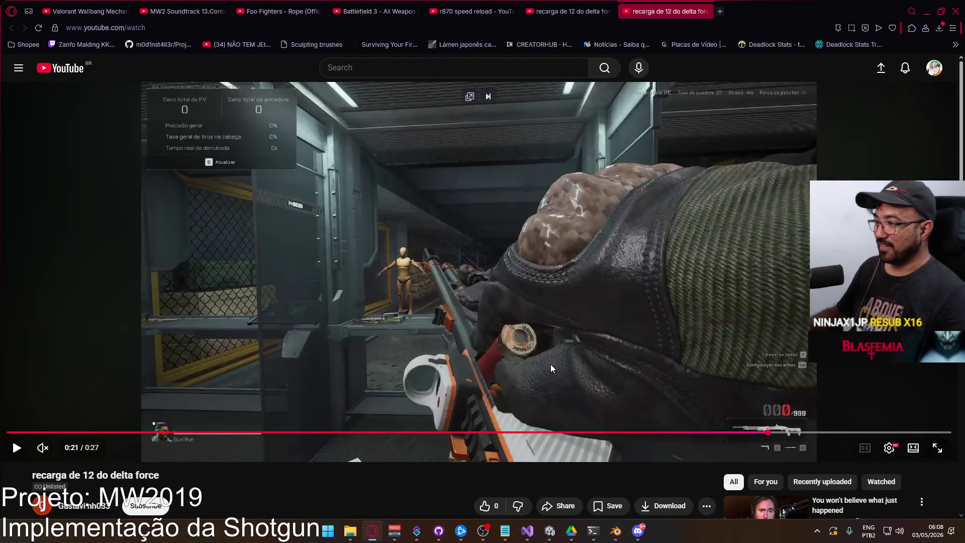
# Step the YouTube reference forward to 0:22, then return to Blender
pyautogui.hotkey('alt', 'Tab')
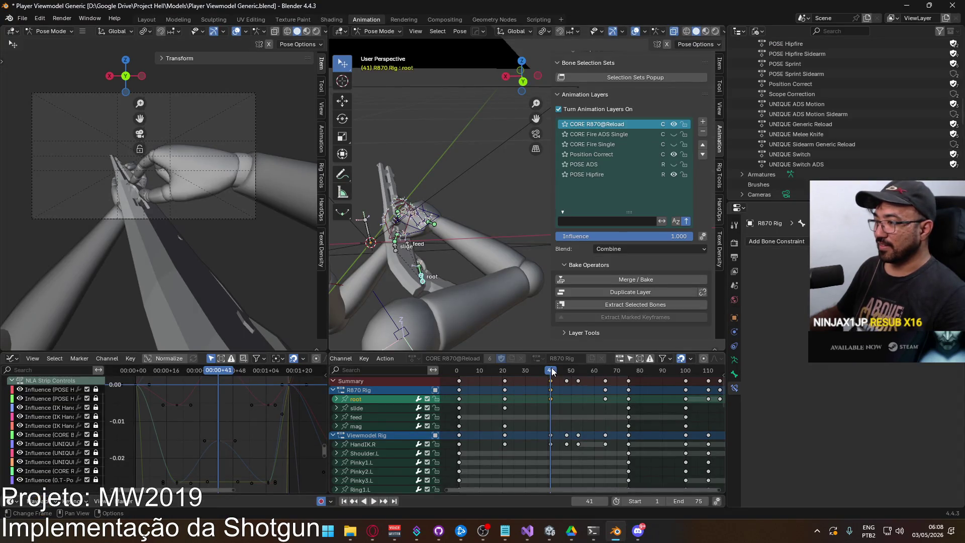
pyautogui.hotkey('alt', 'Tab')
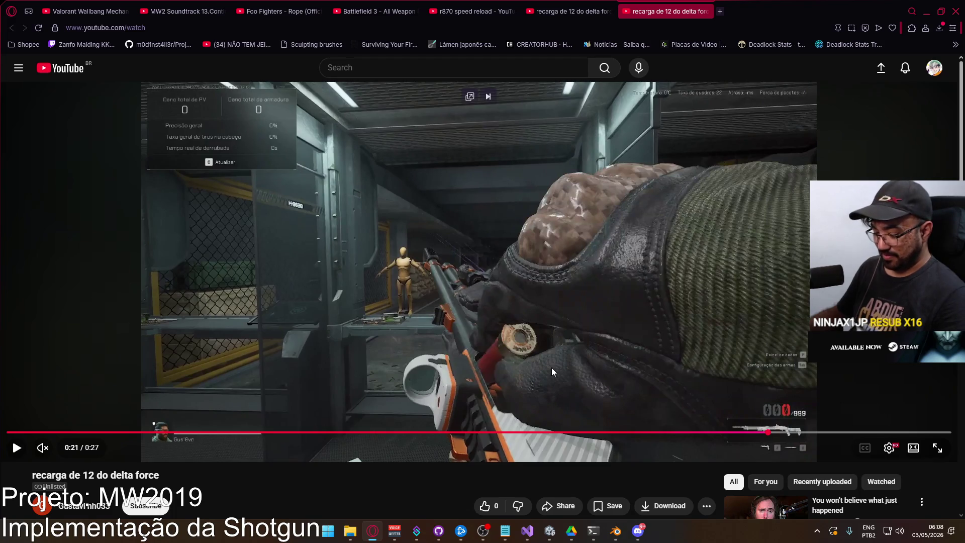
pyautogui.press('Left')
pyautogui.press('Right')
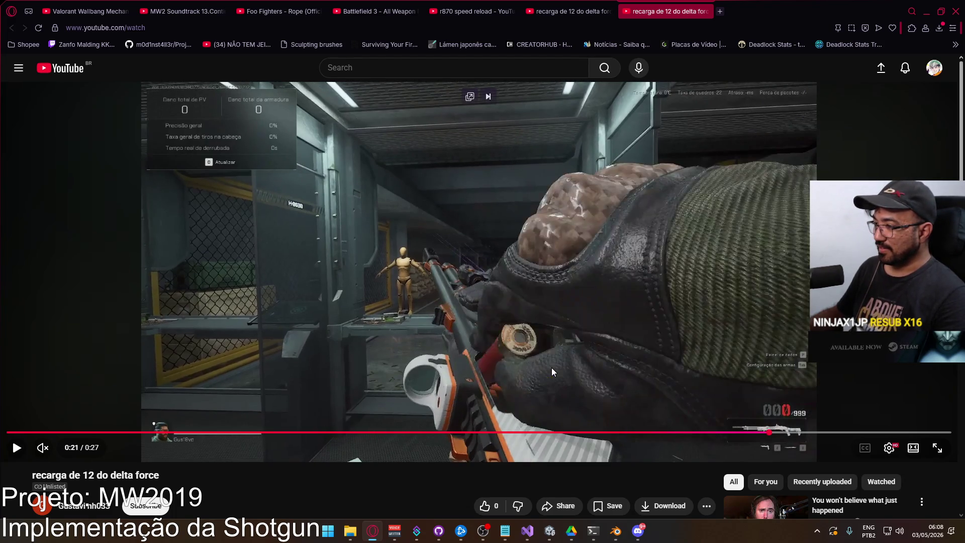
pyautogui.press('space')
pyautogui.press('space')
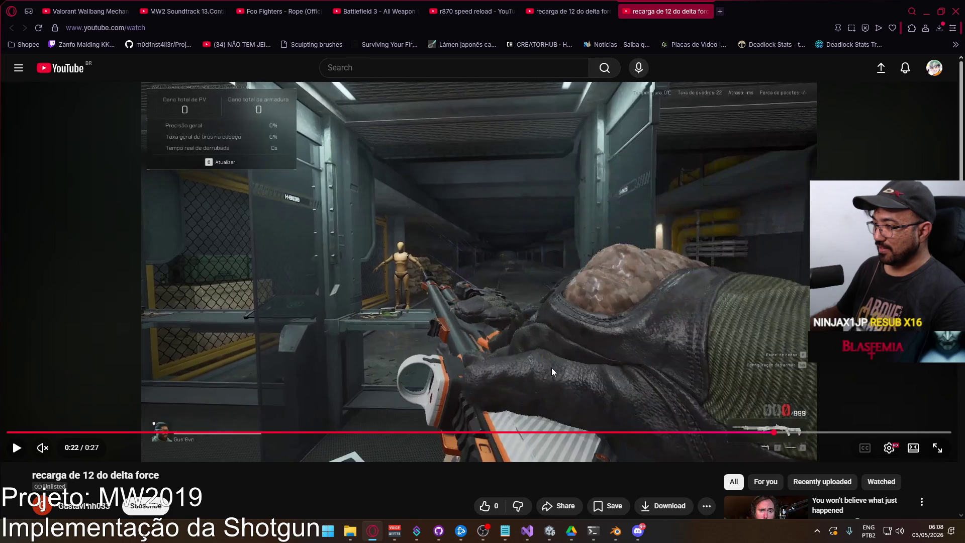
pyautogui.hotkey('alt', 'Tab')
pyautogui.press('space')
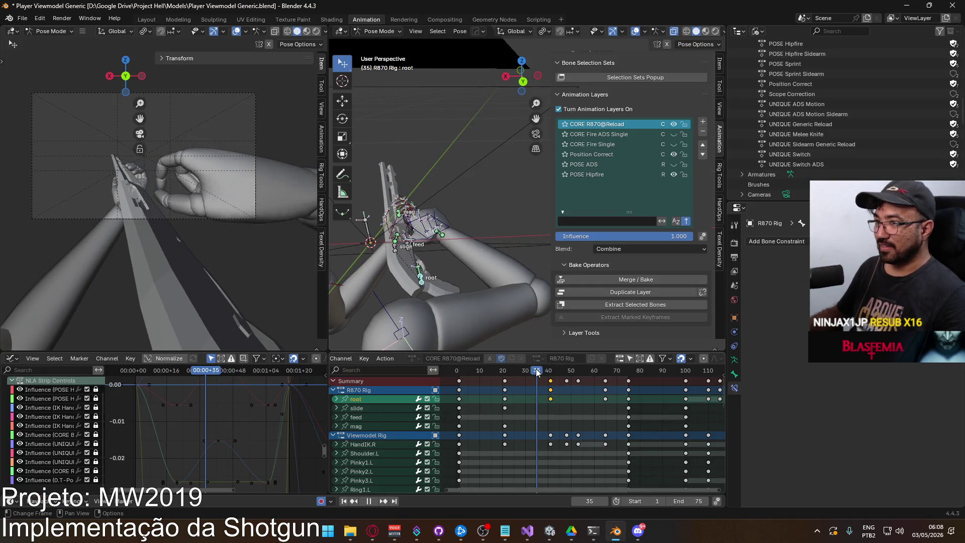
# Copy the root's frame-41 keys and paste them at frame 53
pyautogui.moveTo(556, 371); pyautogui.dragTo(552, 371)
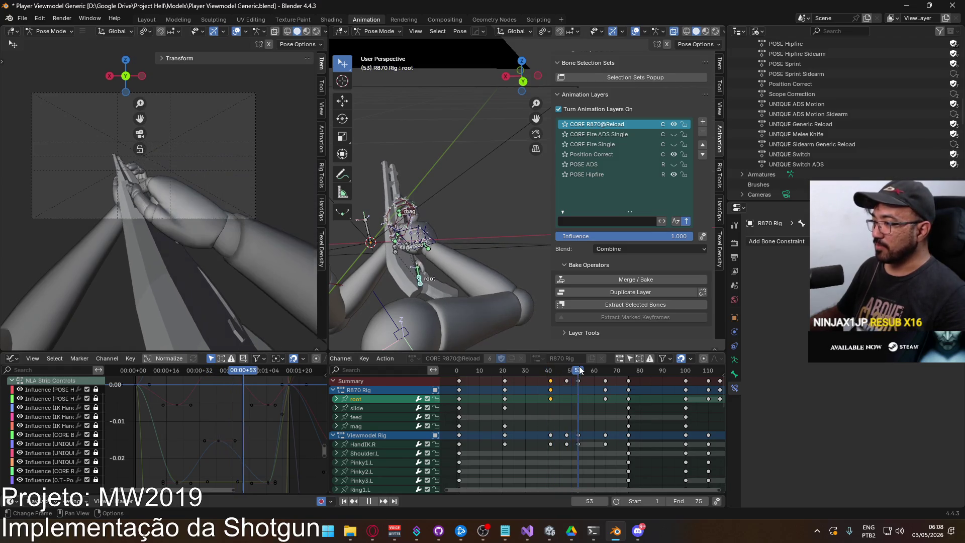
pyautogui.moveTo(558, 371); pyautogui.dragTo(551, 371)
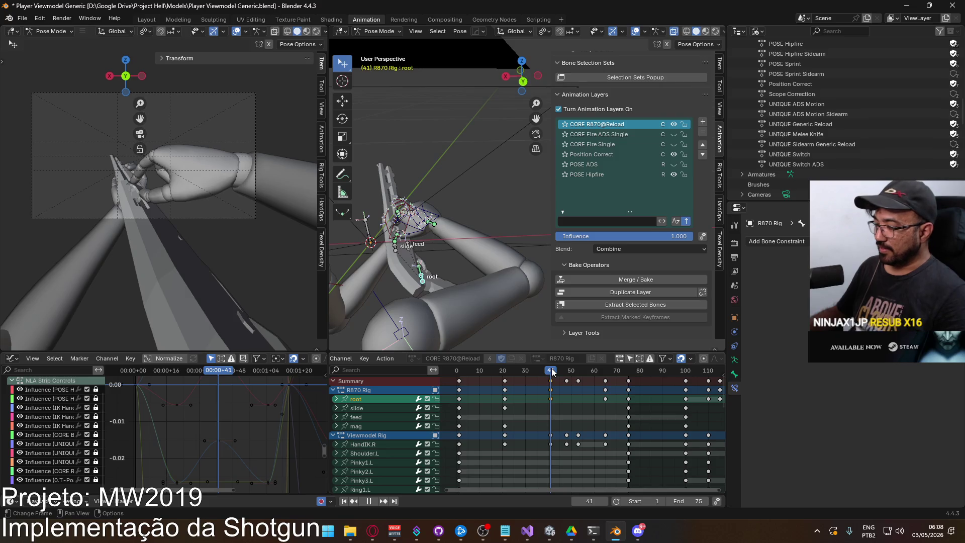
pyautogui.click(551, 399)
pyautogui.press('space')
pyautogui.hotkey('ctrl', 'v')
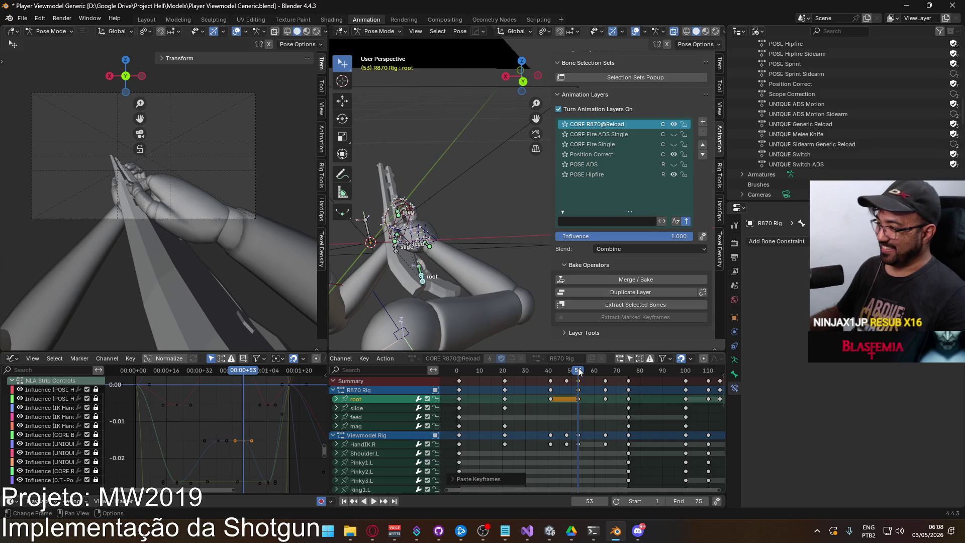
pyautogui.moveTo(553, 370); pyautogui.dragTo(578, 370)
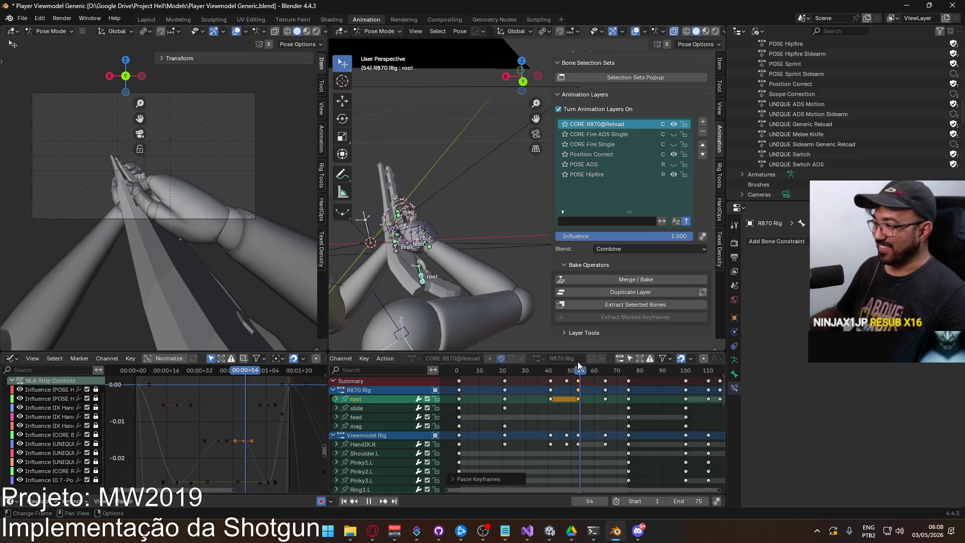
pyautogui.press('space')
# Move the root and rotate it on local Z at frame 53, then switch to YouTube
pyautogui.moveTo(430, 254); pyautogui.dragTo(532, 199, button='middle')
pyautogui.press('r')
pyautogui.press('x')
pyautogui.press('x')
pyautogui.press('Escape')
pyautogui.press('g')
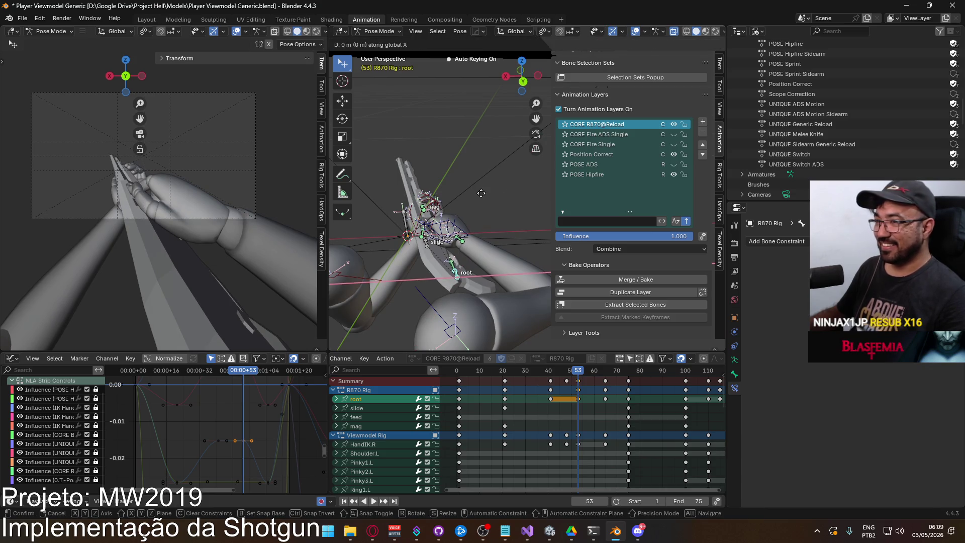
pyautogui.click(478, 197)
pyautogui.press('r')
pyautogui.press('z')
pyautogui.press('z')
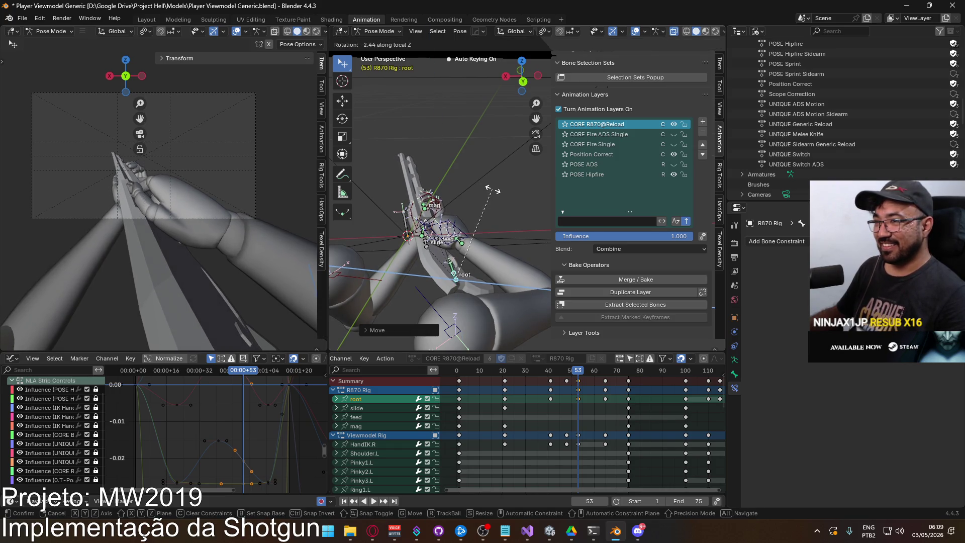
pyautogui.click(490, 190)
pyautogui.hotkey('alt', 'Tab')
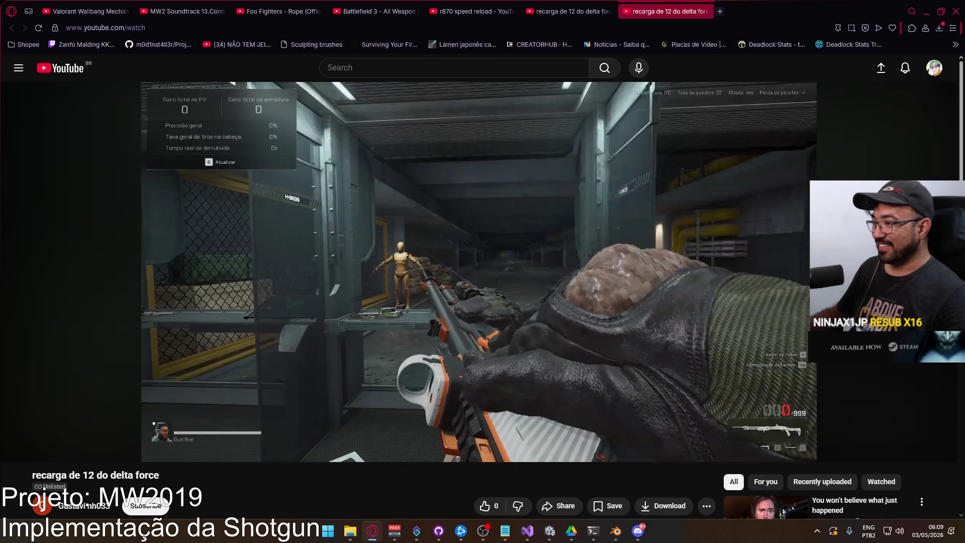
# Rotate the root on local Y at frame 53, then expand its location and quaternion rotation channels
pyautogui.hotkey('alt', 'Tab')
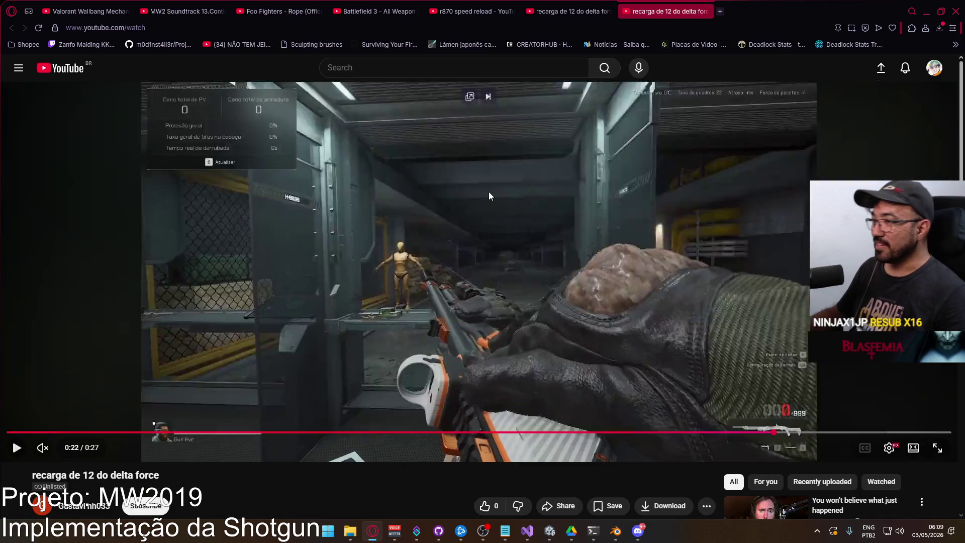
pyautogui.press('r')
pyautogui.press('y')
pyautogui.press('y')
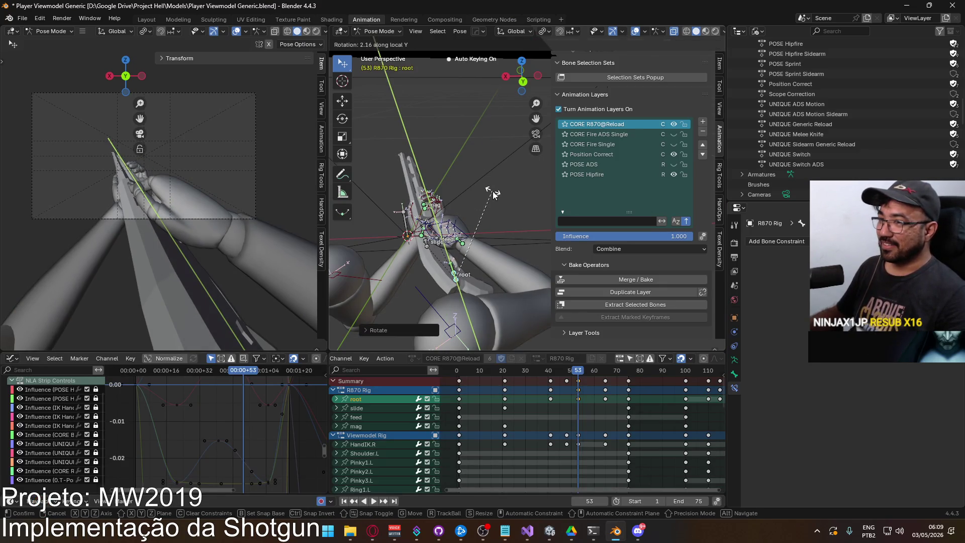
pyautogui.click(492, 194)
pyautogui.moveTo(577, 370)
pyautogui.mouseDown()
pyautogui.moveTo(569, 369)
pyautogui.moveTo(577, 361)
pyautogui.mouseUp()
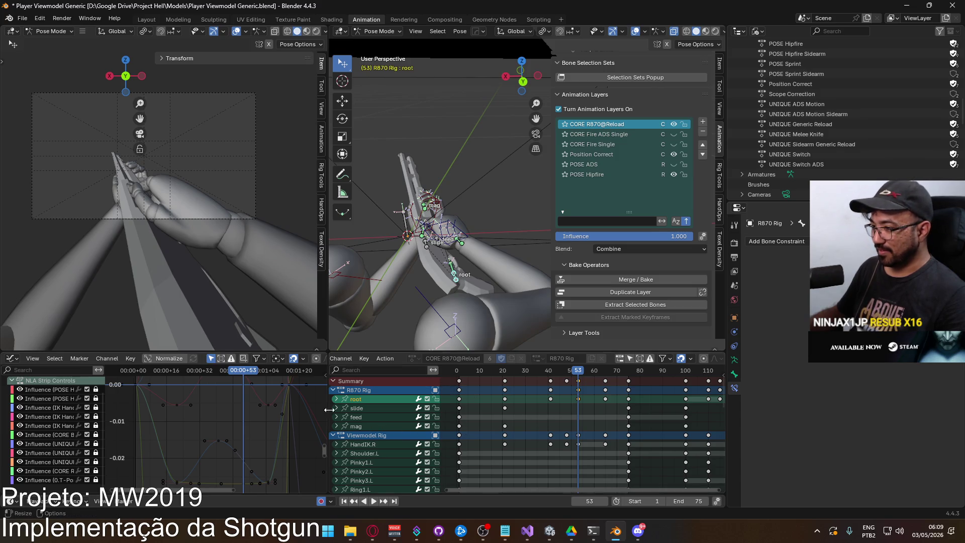
pyautogui.click(336, 399)
pyautogui.click(388, 462)
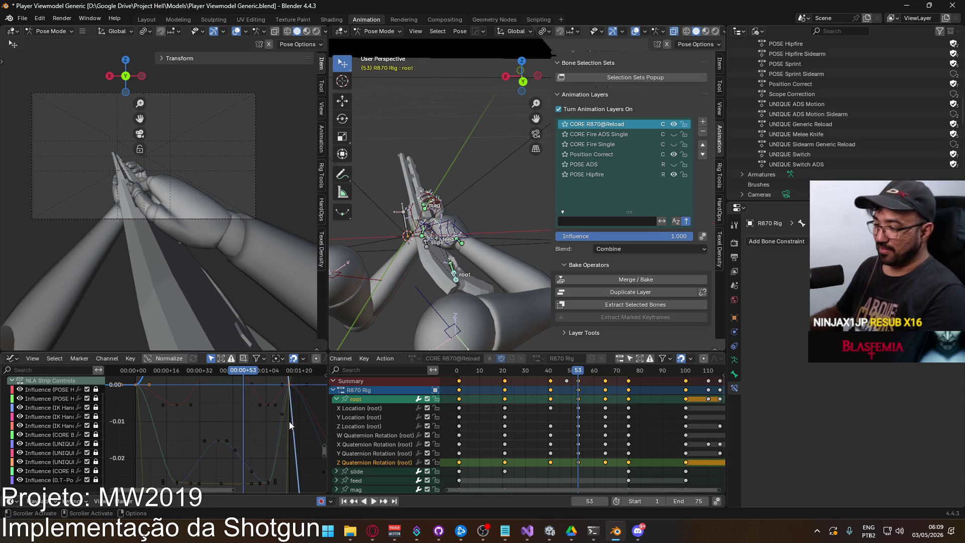
# Preview the reload, deselect all keyframes, and move the playhead to frame 59
pyautogui.press('Home')
pyautogui.moveTo(226, 468); pyautogui.dragTo(196, 432, button='middle')
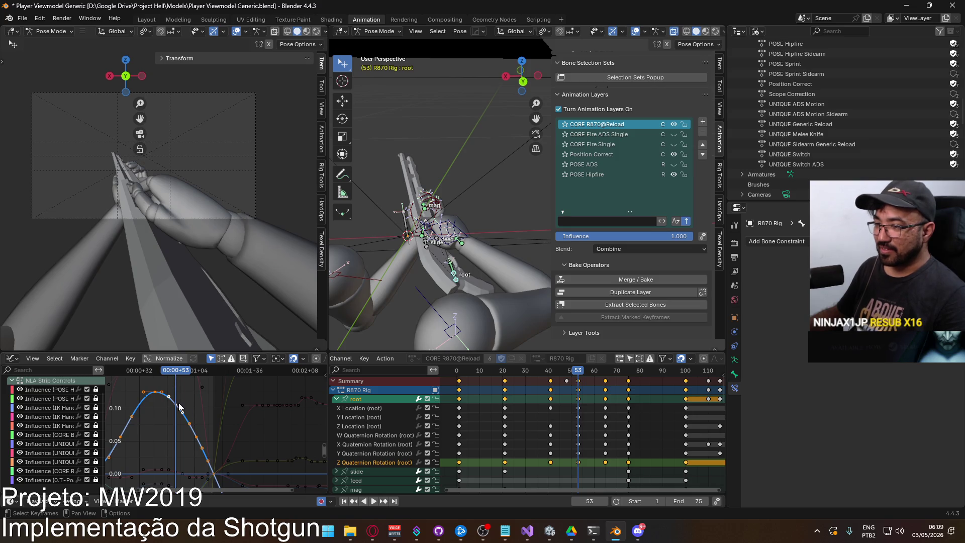
pyautogui.press('space')
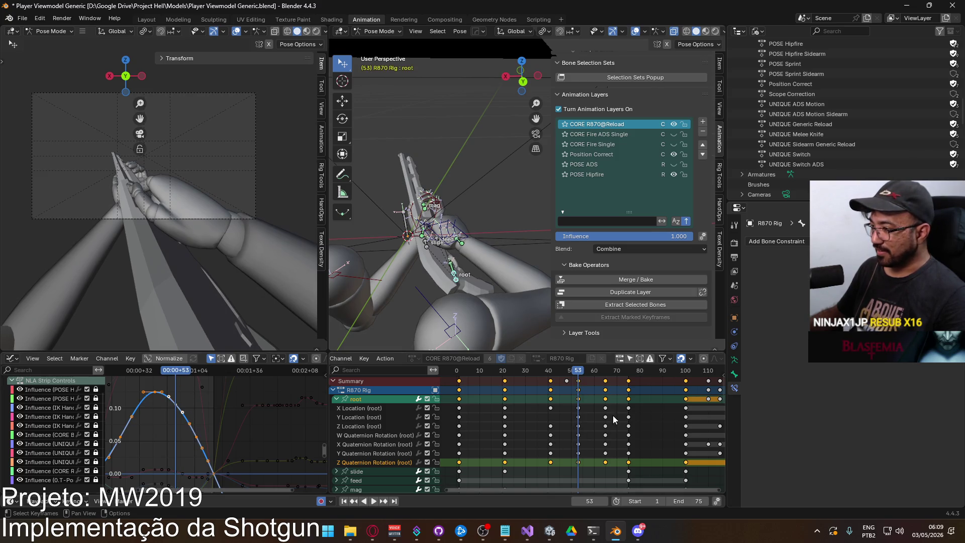
pyautogui.click(578, 468)
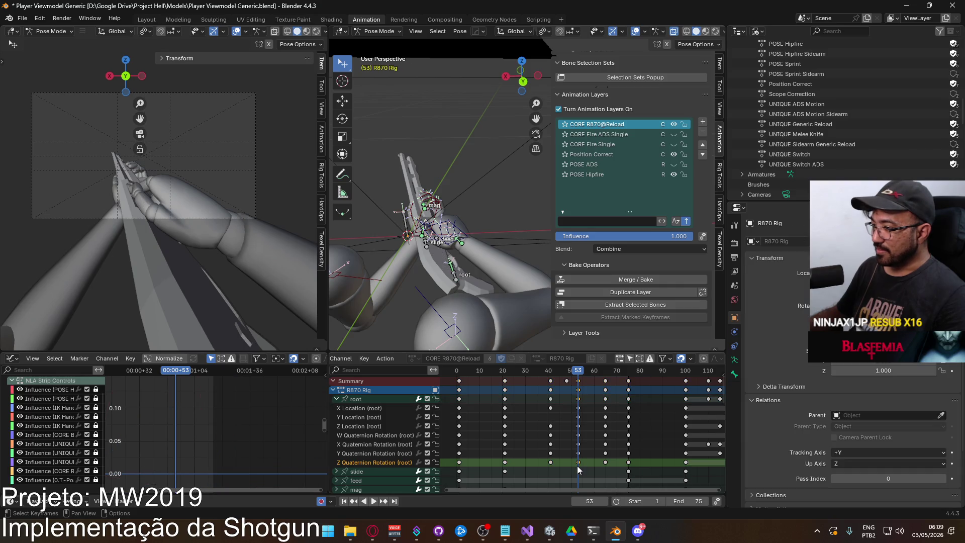
pyautogui.moveTo(577, 371); pyautogui.dragTo(593, 377)
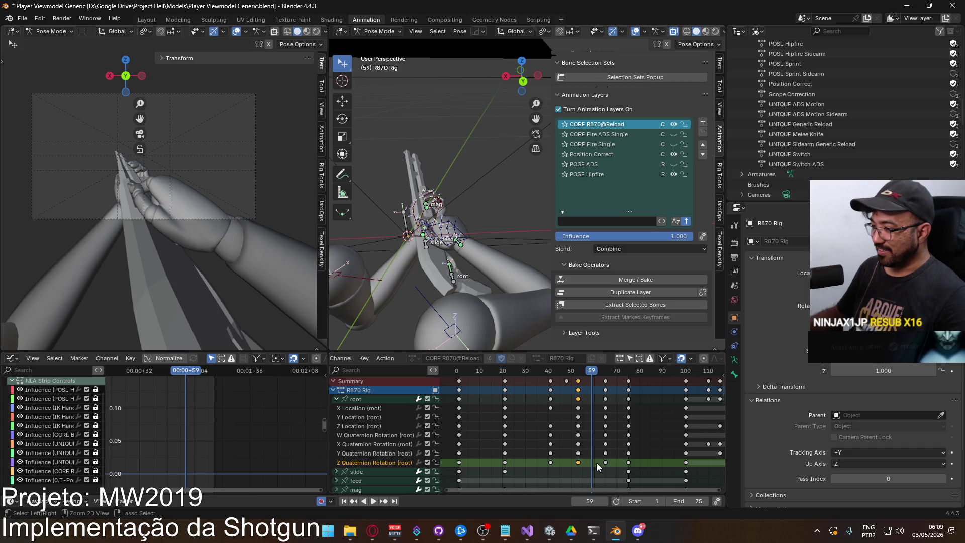
# Paste the copied pose at frame 59, check it in playback, and paste it again
pyautogui.hotkey('ctrl', 'v')
pyautogui.press('space')
pyautogui.click(581, 373)
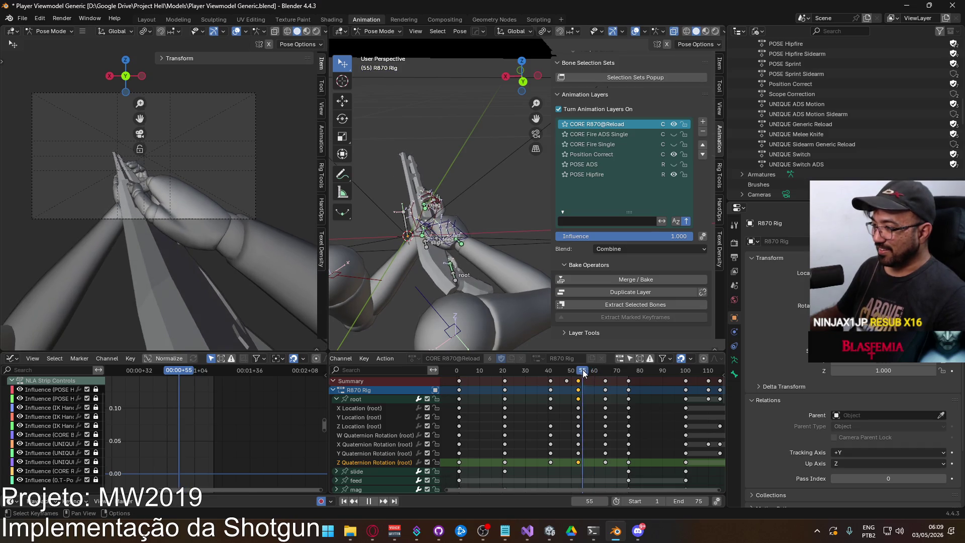
pyautogui.press('Escape')
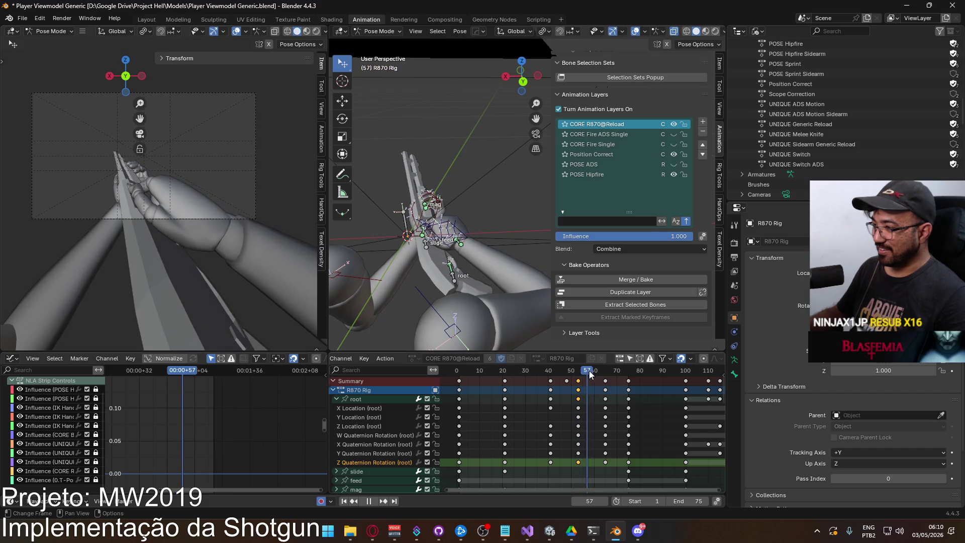
pyautogui.hotkey('ctrl', 'v')
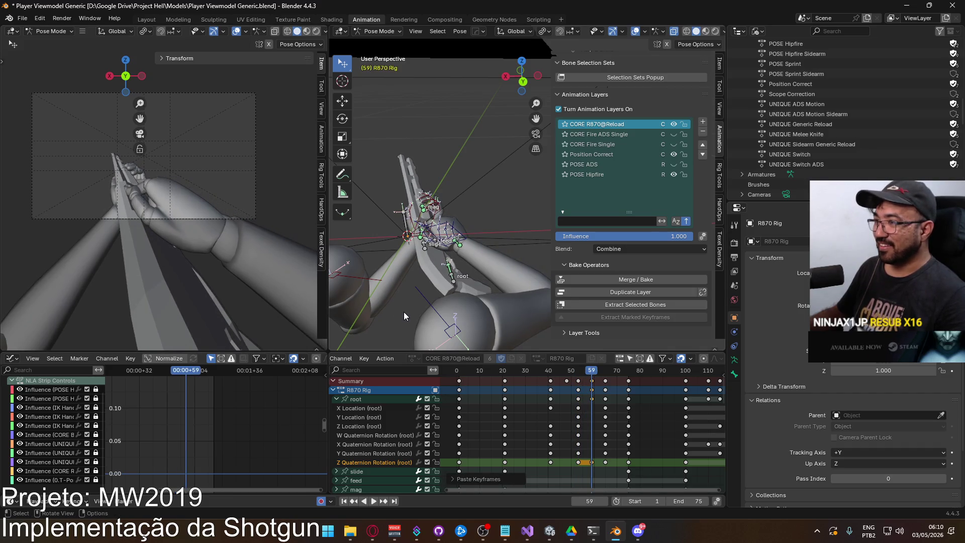
pyautogui.moveTo(404, 315); pyautogui.dragTo(444, 288, button='middle')
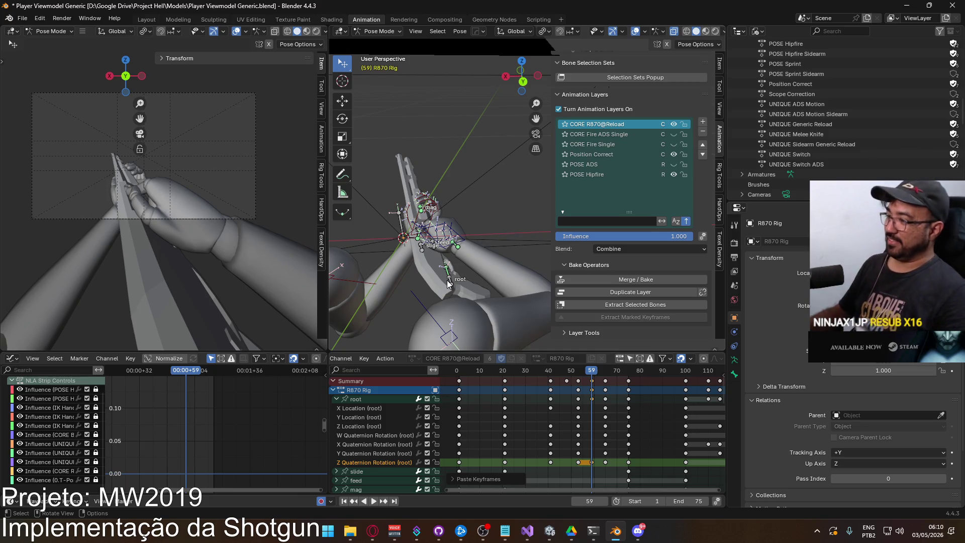
pyautogui.click(357, 399)
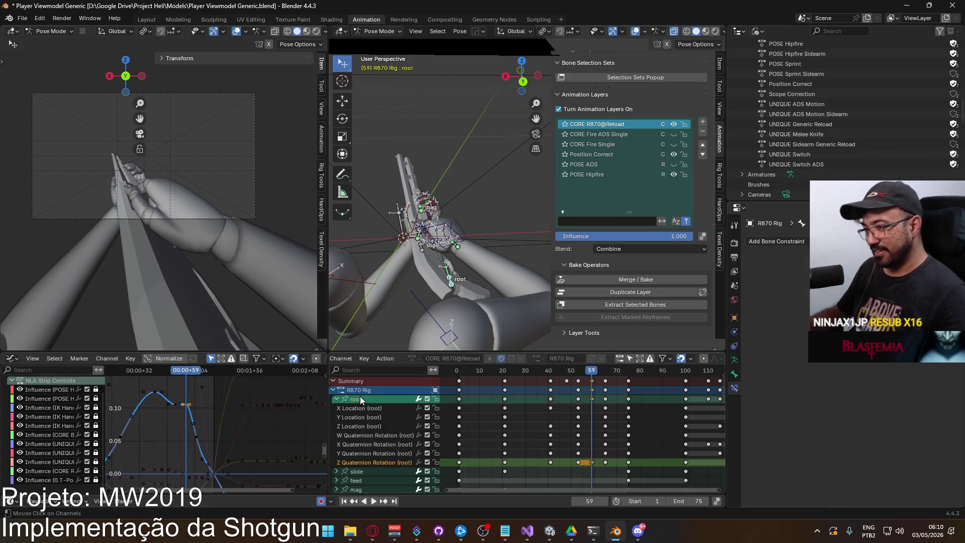
# Raise the selected root keyframes and the key near frame 66 in the Graph Editor
pyautogui.scroll(3, 229, 430)
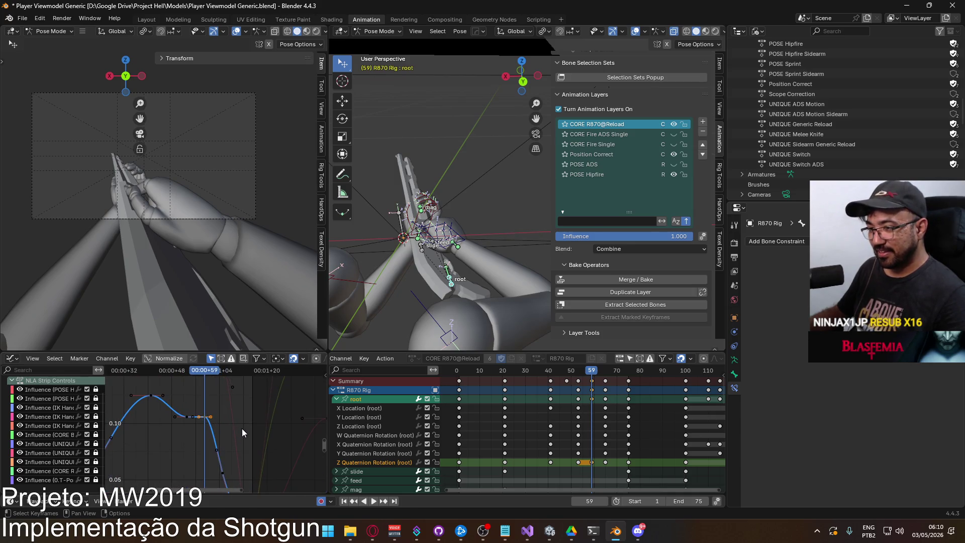
pyautogui.press('g')
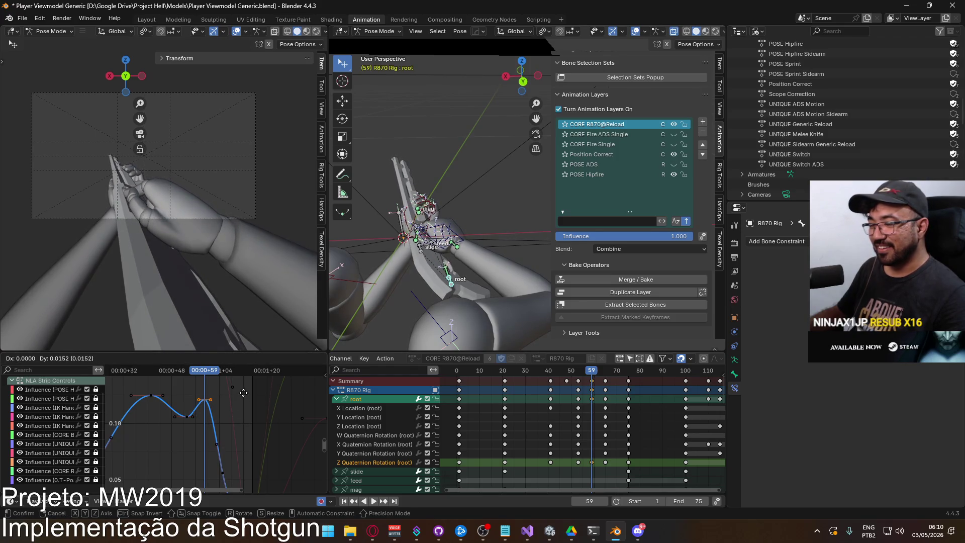
pyautogui.click(243, 392)
pyautogui.scroll(-2, 242, 399)
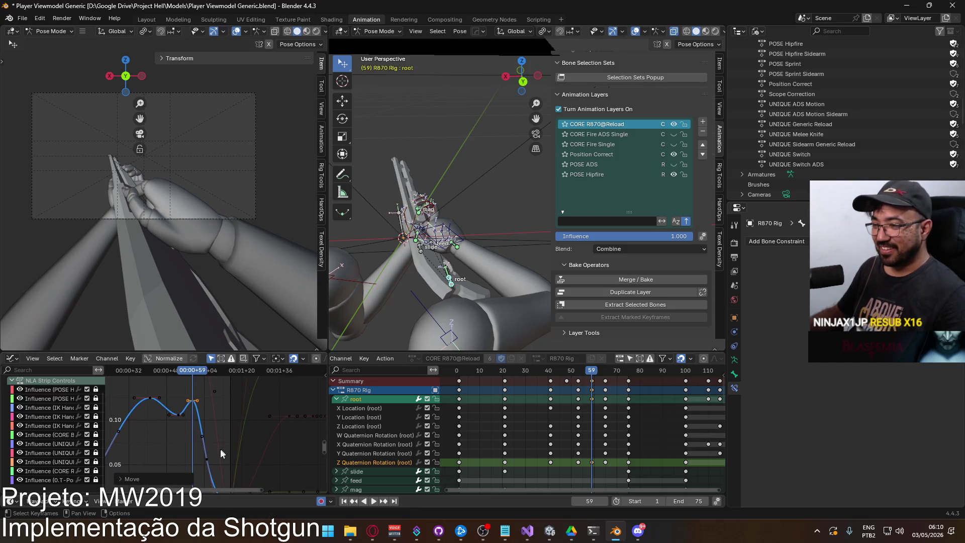
pyautogui.click(207, 458)
pyautogui.press('g')
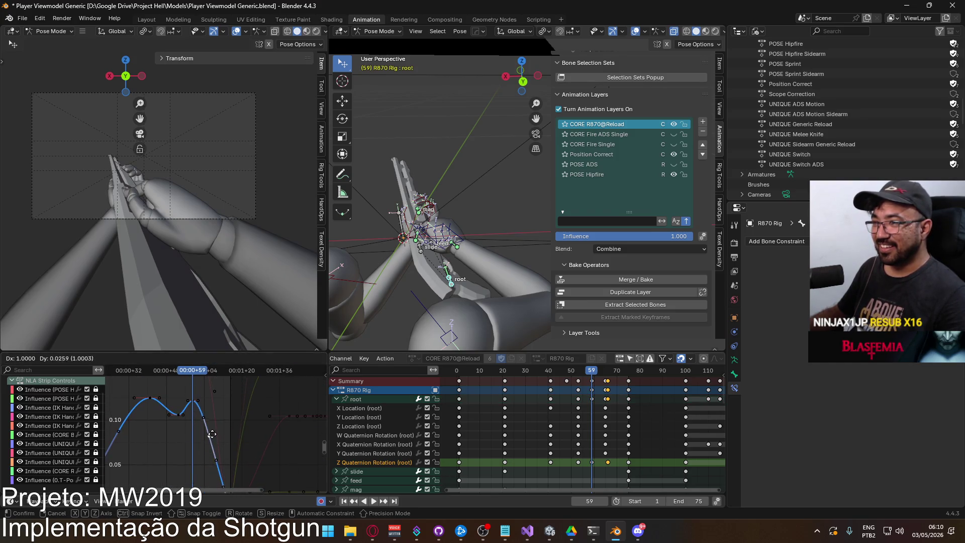
pyautogui.click(212, 417)
# Play from frame 56, readjust that key, and move the playhead to frame 65
pyautogui.click(185, 370)
pyautogui.press('space')
pyautogui.press('space')
pyautogui.press('g')
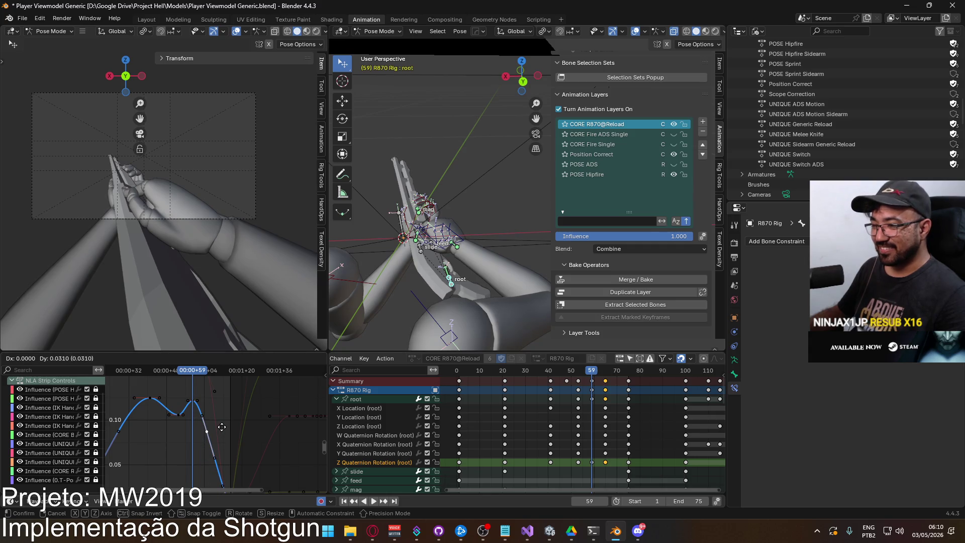
pyautogui.click(222, 427)
pyautogui.moveTo(234, 456); pyautogui.dragTo(222, 442, button='middle')
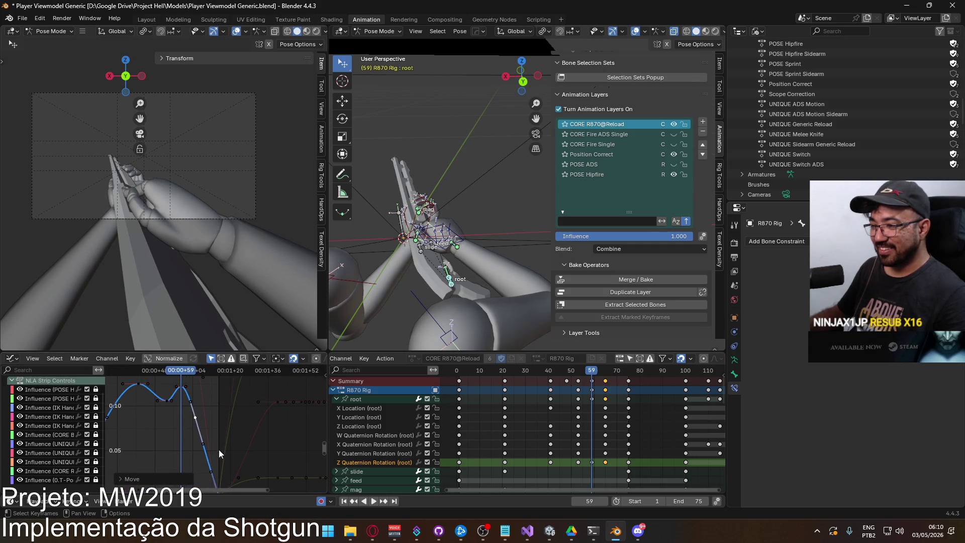
pyautogui.moveTo(594, 372); pyautogui.dragTo(607, 369)
pyautogui.scroll(-3, 250, 435)
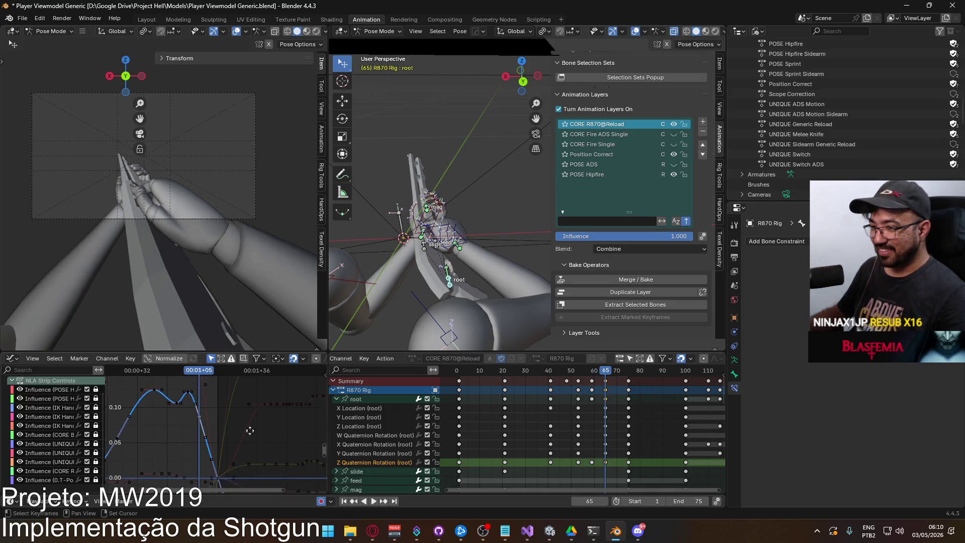
# Insert keyframes on the root curves at frame 70 and check the X, Y, Z Quaternion channels
pyautogui.moveTo(607, 369); pyautogui.dragTo(617, 372)
pyautogui.rightClick(216, 436)
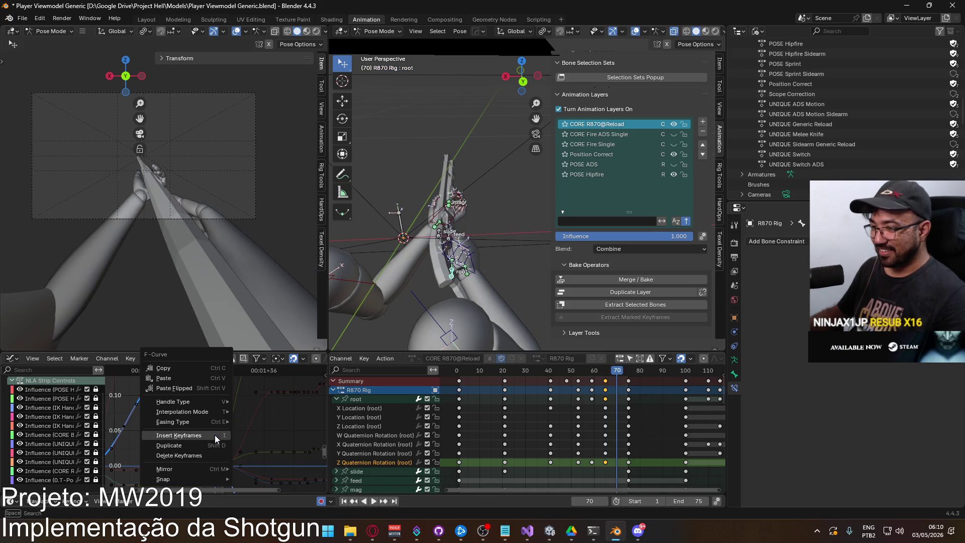
pyautogui.click(212, 432)
pyautogui.press('g')
pyautogui.click(219, 436)
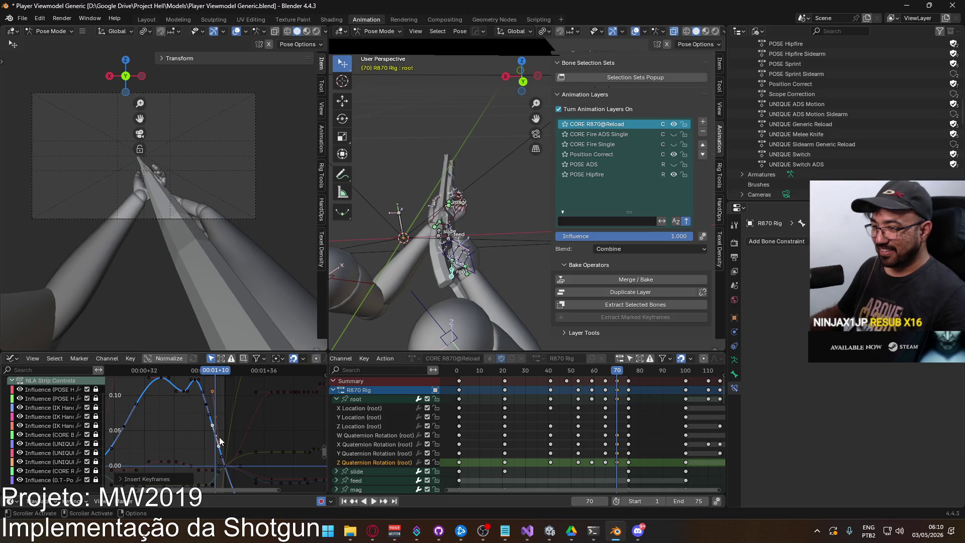
pyautogui.click(219, 418)
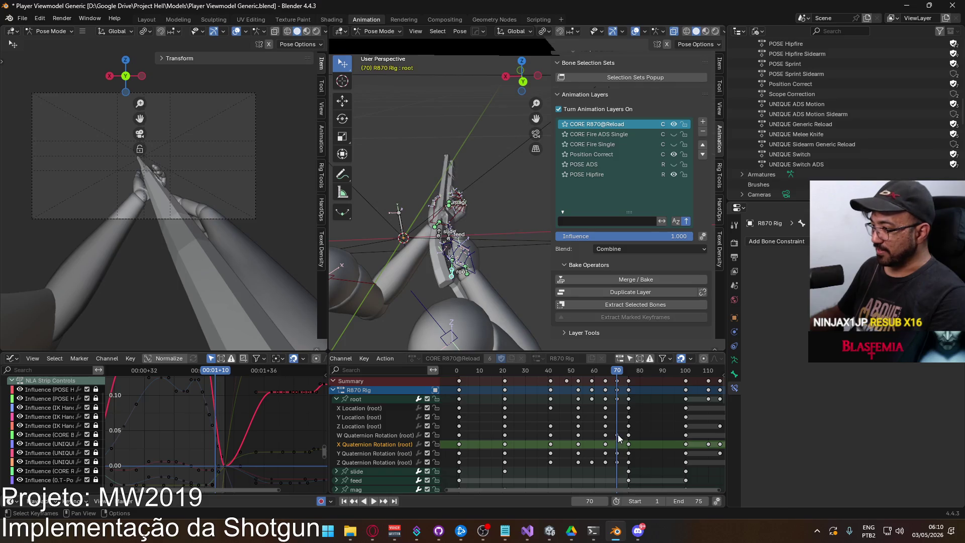
pyautogui.click(628, 453)
pyautogui.click(621, 465)
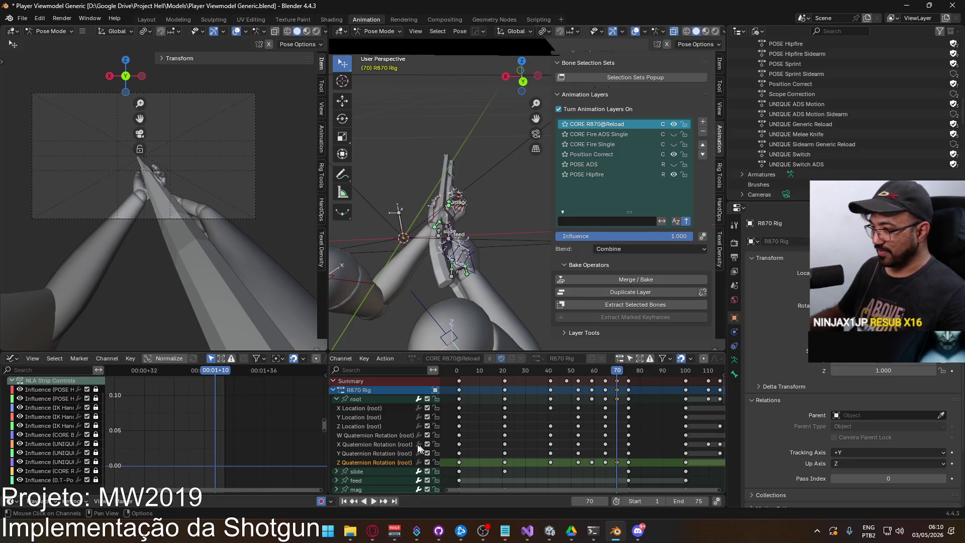
# Lower the root's frame-70 key to about 0.10, moving it on value only
pyautogui.click(355, 402)
pyautogui.press('g')
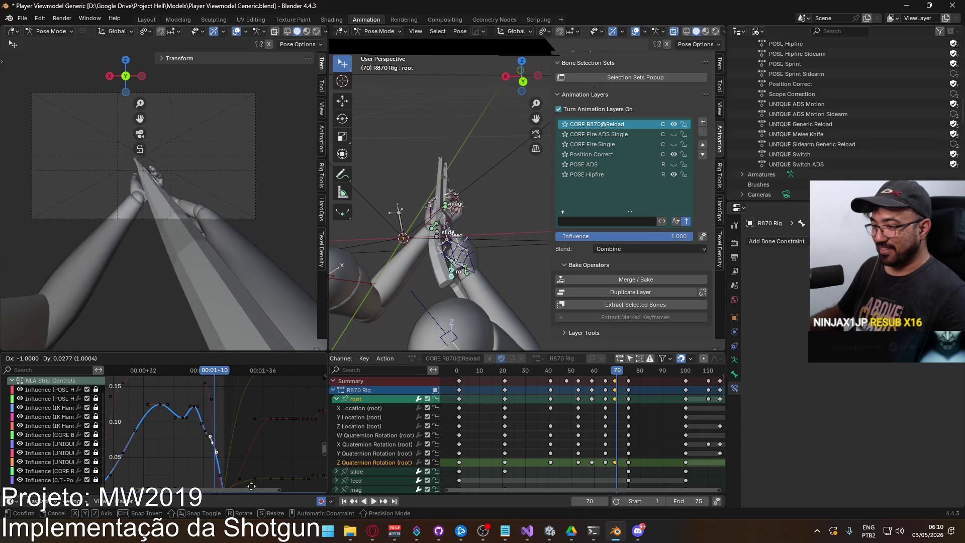
pyautogui.press('y')
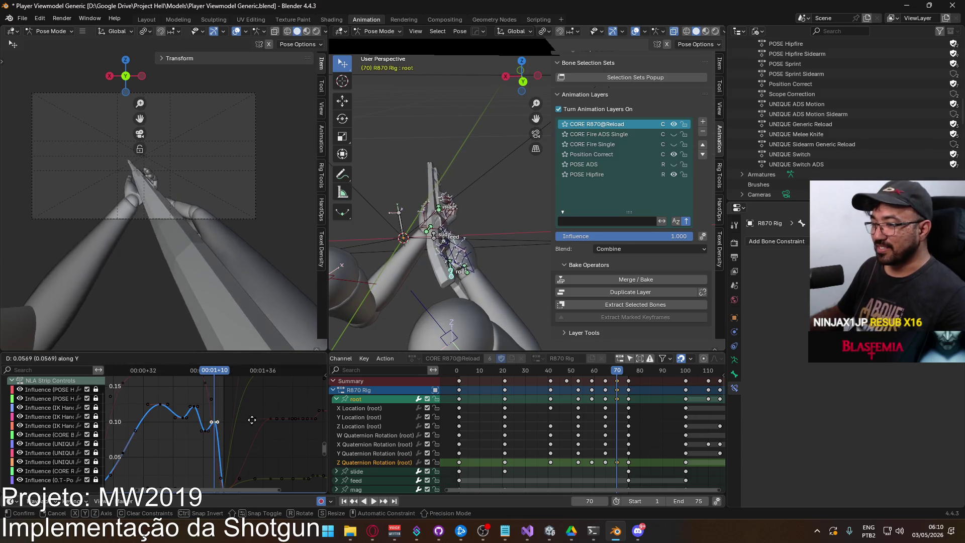
pyautogui.click(253, 412)
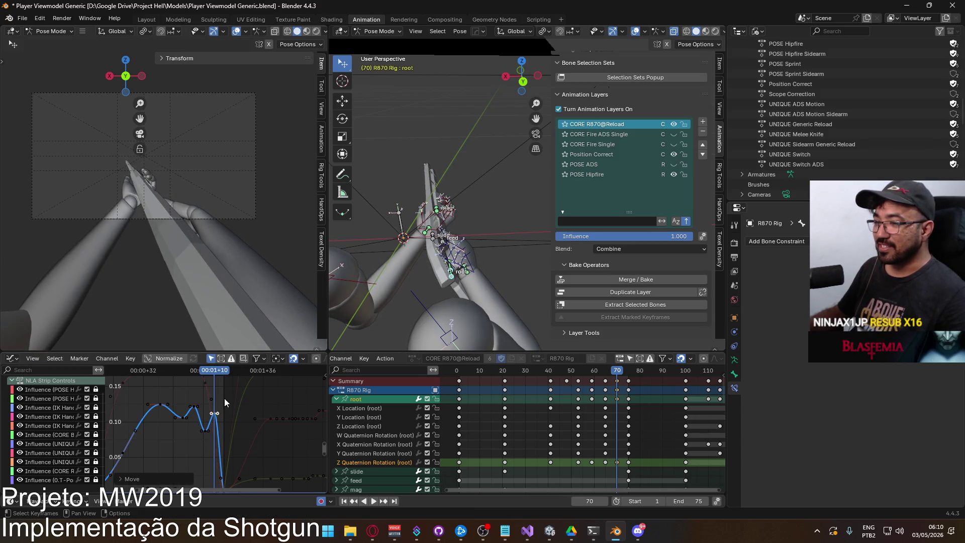
pyautogui.press('space')
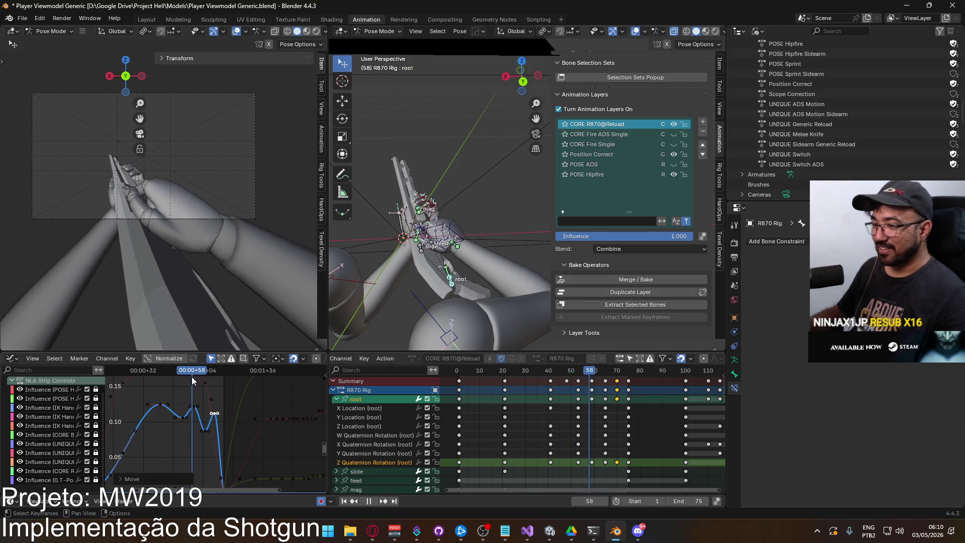
pyautogui.press('space')
pyautogui.moveTo(212, 378)
pyautogui.keyDown('ctrl'); pyautogui.mouseDown(button='middle')
pyautogui.moveTo(191, 447)
pyautogui.moveTo(227, 391)
pyautogui.mouseUp(button='middle'); pyautogui.keyUp('ctrl')
pyautogui.press('g')
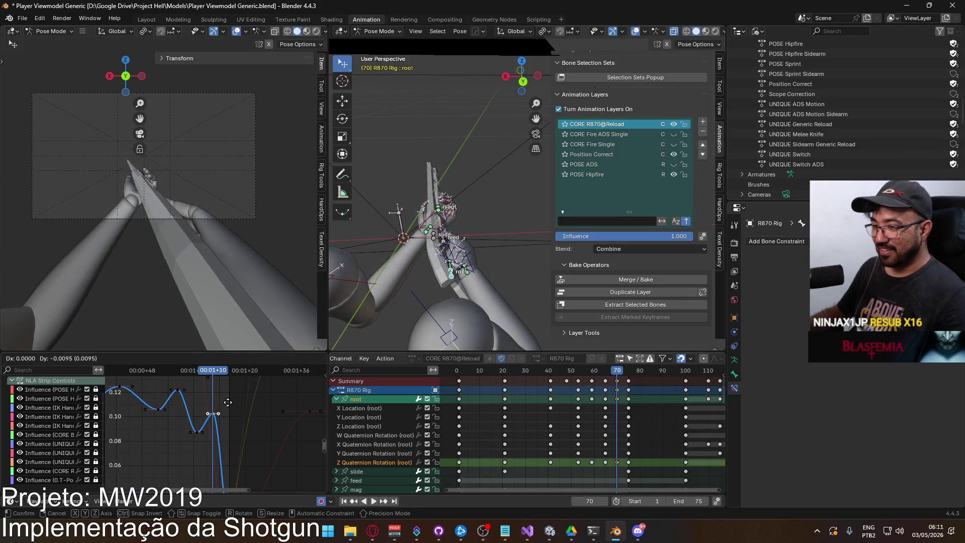
pyautogui.click(228, 410)
# Raise the frame-65 key slightly and play back around frame 61 to review
pyautogui.click(197, 432)
pyautogui.press('g')
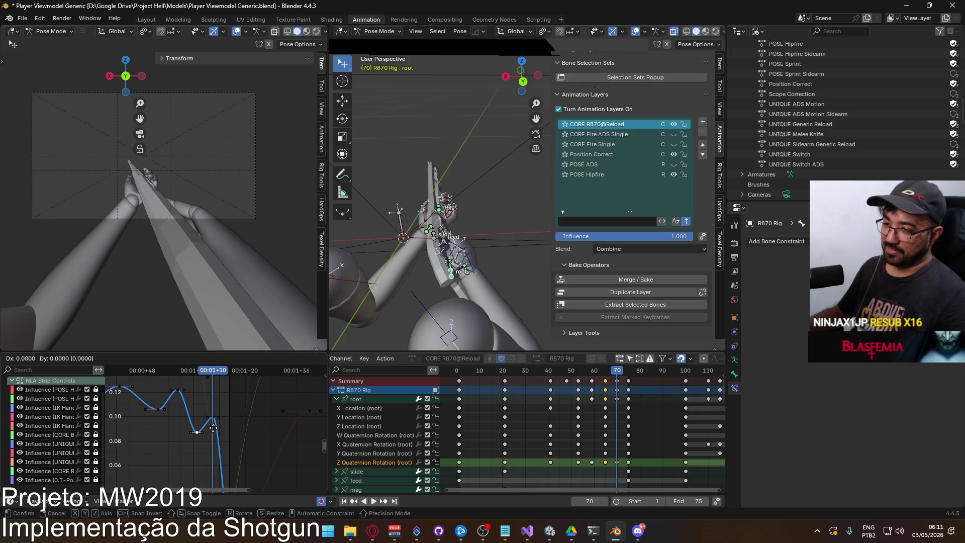
pyautogui.click(209, 418)
pyautogui.click(209, 418)
pyautogui.press('space')
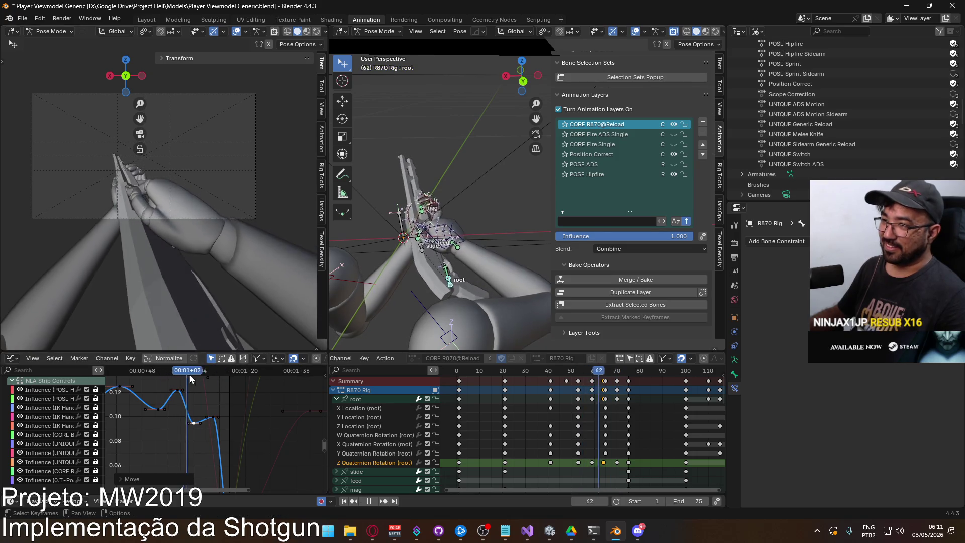
pyautogui.moveTo(212, 374)
pyautogui.mouseDown()
pyautogui.moveTo(229, 375)
pyautogui.moveTo(155, 388)
pyautogui.moveTo(227, 384)
pyautogui.moveTo(212, 384)
pyautogui.mouseUp()
pyautogui.scroll(-4, 622, 427)
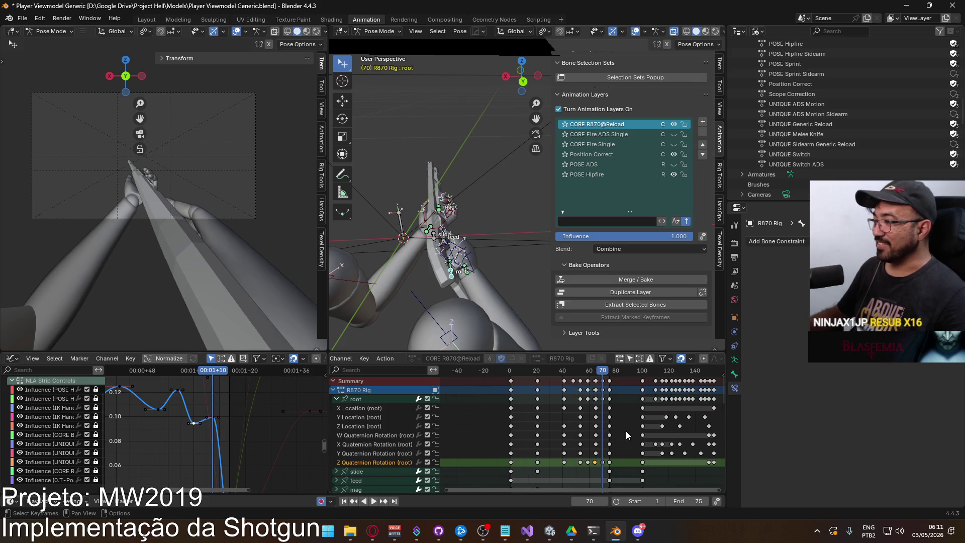
# Shift the later keyframes from frame 100 out to frame 200
pyautogui.keyDown('ctrl'); pyautogui.hscroll(2, 542, 435); pyautogui.keyUp('ctrl')
pyautogui.moveTo(526, 363); pyautogui.dragTo(675, 410)
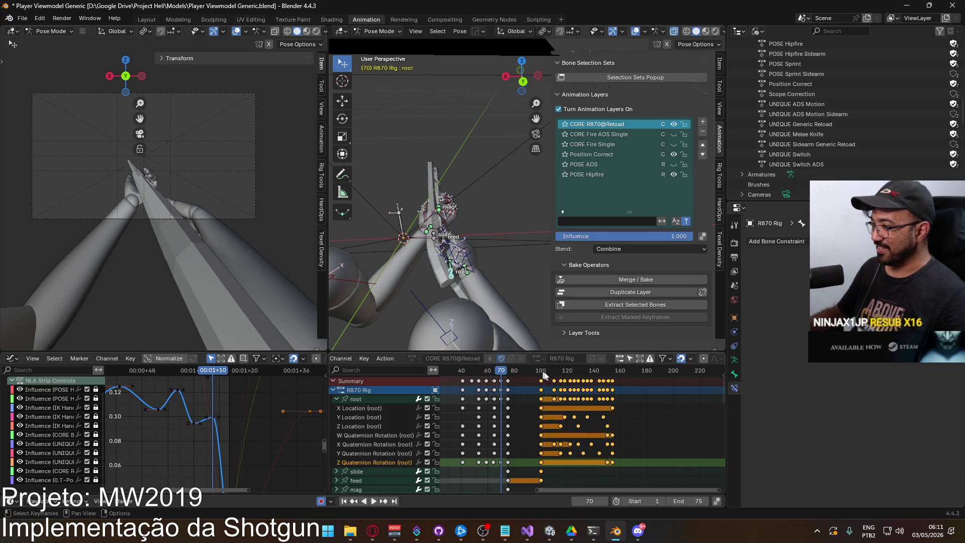
pyautogui.press('g')
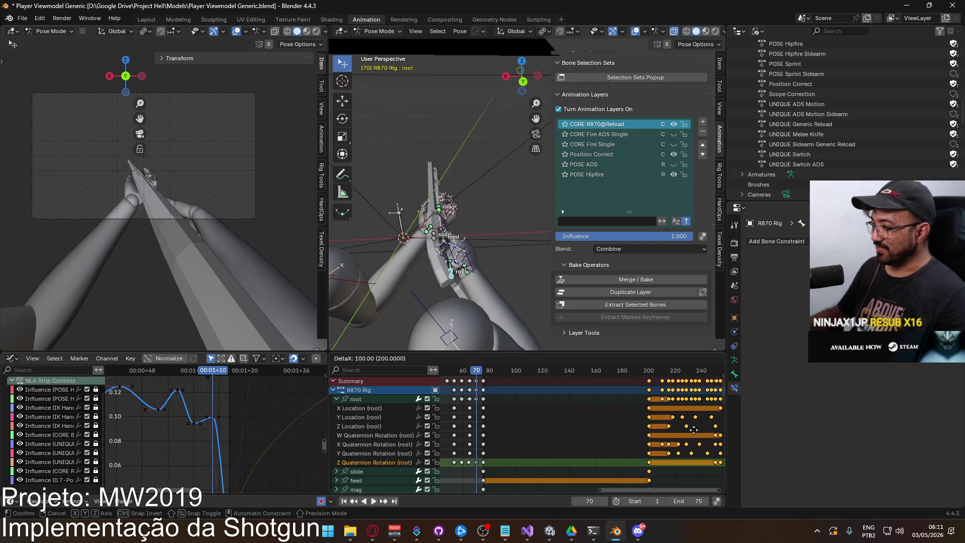
pyautogui.click(695, 433)
# Play and scrub the reload past frame 200, then select every bone of the R870 Rig
pyautogui.scroll(3, 694, 433)
pyautogui.keyDown('ctrl'); pyautogui.hscroll(-3, 695, 433); pyautogui.keyUp('ctrl')
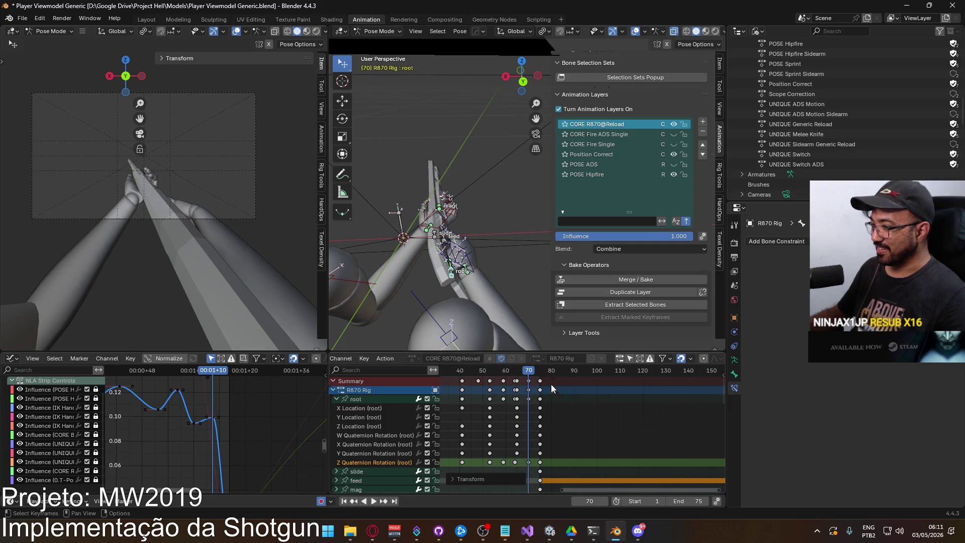
pyautogui.press('space')
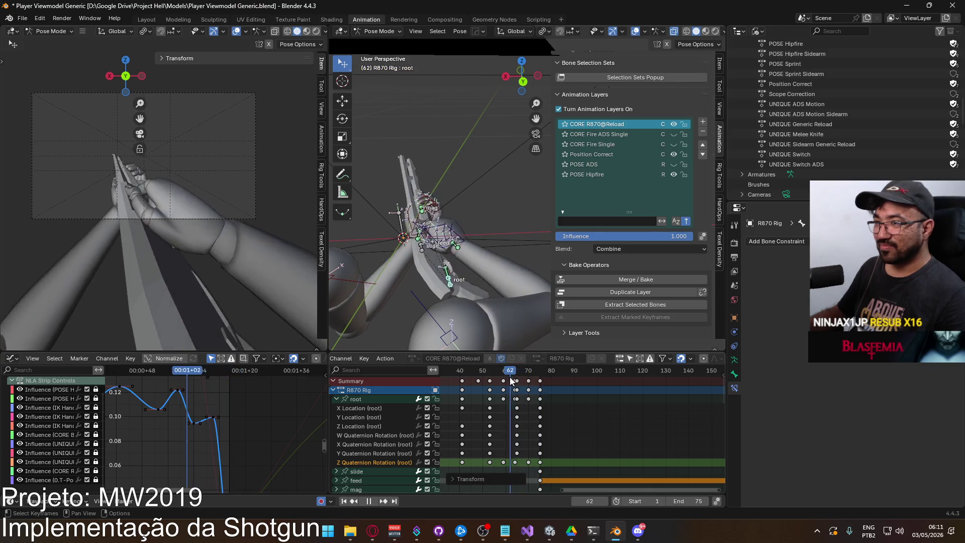
pyautogui.moveTo(490, 383)
pyautogui.mouseDown()
pyautogui.moveTo(459, 391)
pyautogui.moveTo(554, 388)
pyautogui.moveTo(520, 395)
pyautogui.moveTo(541, 399)
pyautogui.mouseUp()
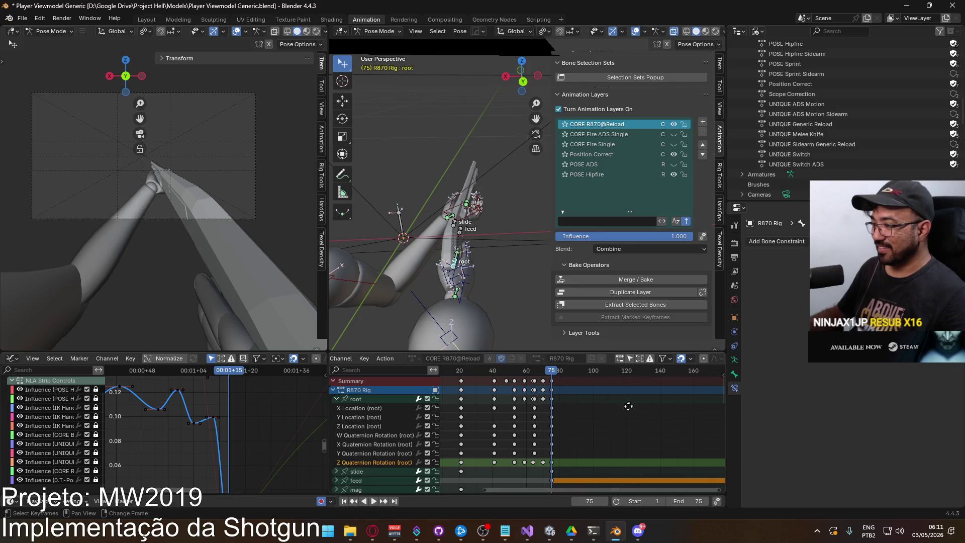
pyautogui.press('space')
pyautogui.moveTo(602, 375)
pyautogui.mouseDown()
pyautogui.moveTo(586, 379)
pyautogui.moveTo(599, 384)
pyautogui.mouseUp()
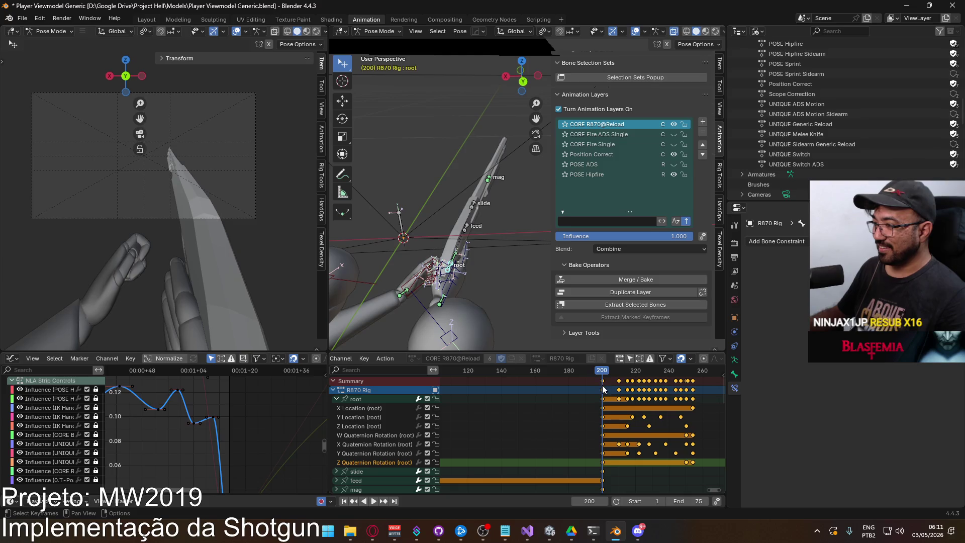
pyautogui.click(602, 381)
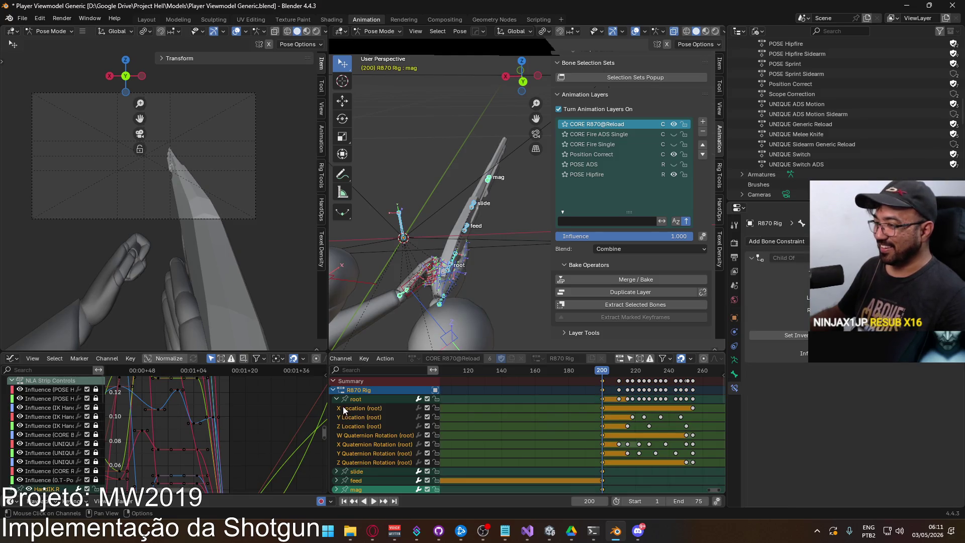
# Paste the copied keys at frame 75, shift them to about frame 80, and set End to 80
pyautogui.click(337, 398)
pyautogui.keyDown('ctrl'); pyautogui.hscroll(-5, 502, 405); pyautogui.keyUp('ctrl')
pyautogui.moveTo(563, 373); pyautogui.dragTo(563, 373)
pyautogui.scroll(2, 568, 394)
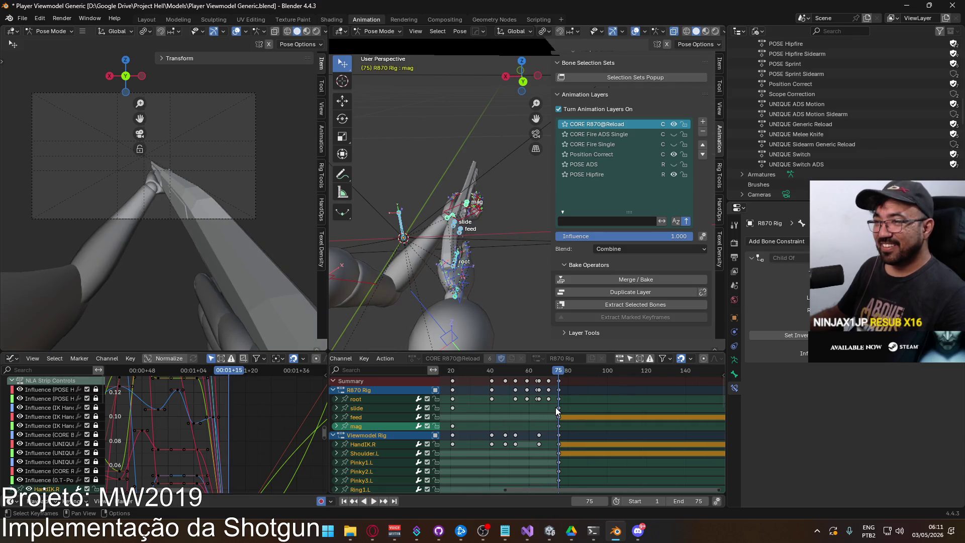
pyautogui.hotkey('ctrl', 'v')
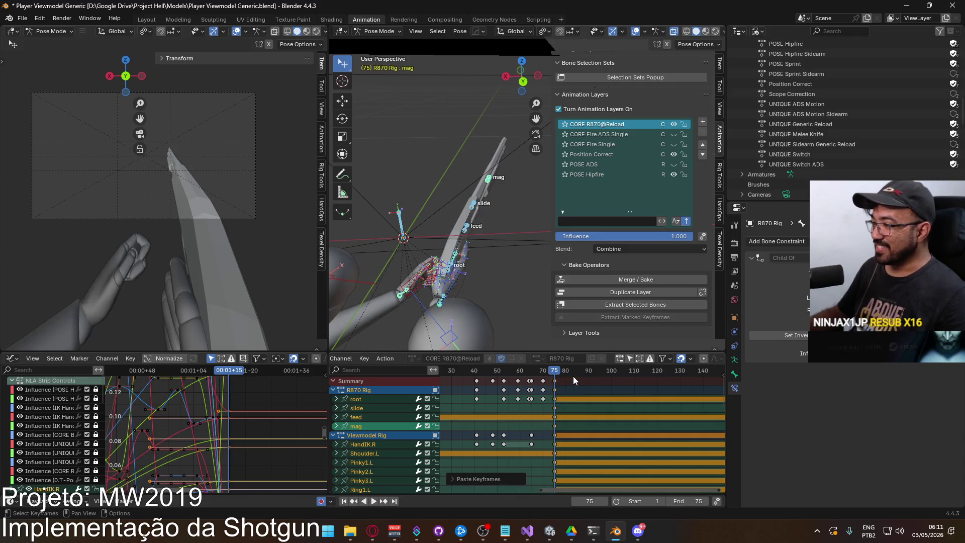
pyautogui.press('Left')
pyautogui.press('Left')
pyautogui.press('Left')
pyautogui.press('Right')
pyautogui.press('Right')
pyautogui.press('Right')
pyautogui.press('g')
pyautogui.click(587, 378)
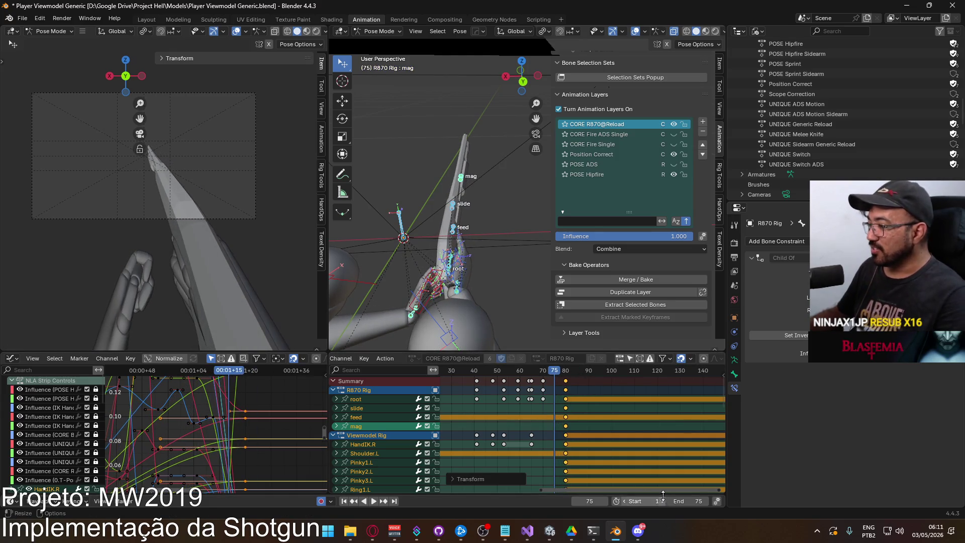
pyautogui.press('Return')
# Nudge the pasted keys one frame later and play back to review the new timing
pyautogui.scroll(3, 523, 381)
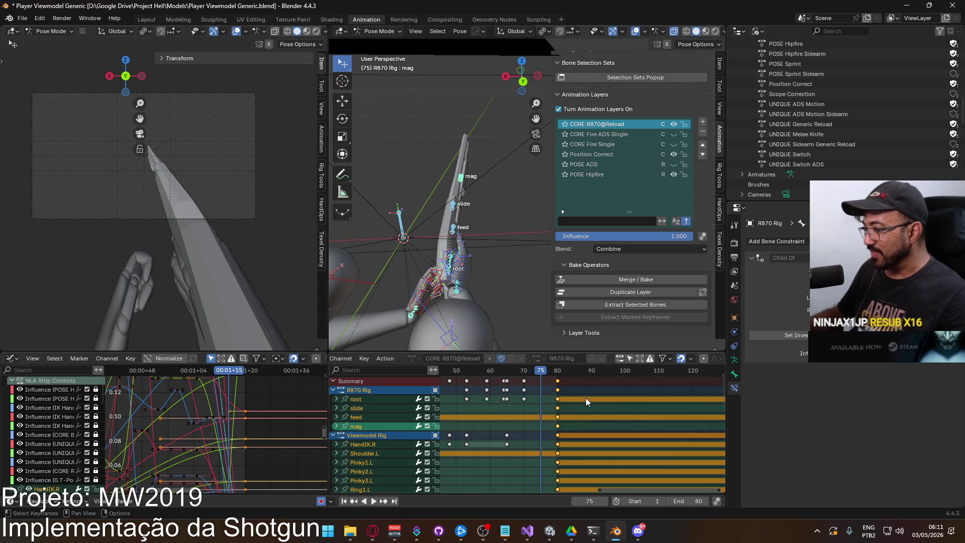
pyautogui.press('g')
pyautogui.click(527, 378)
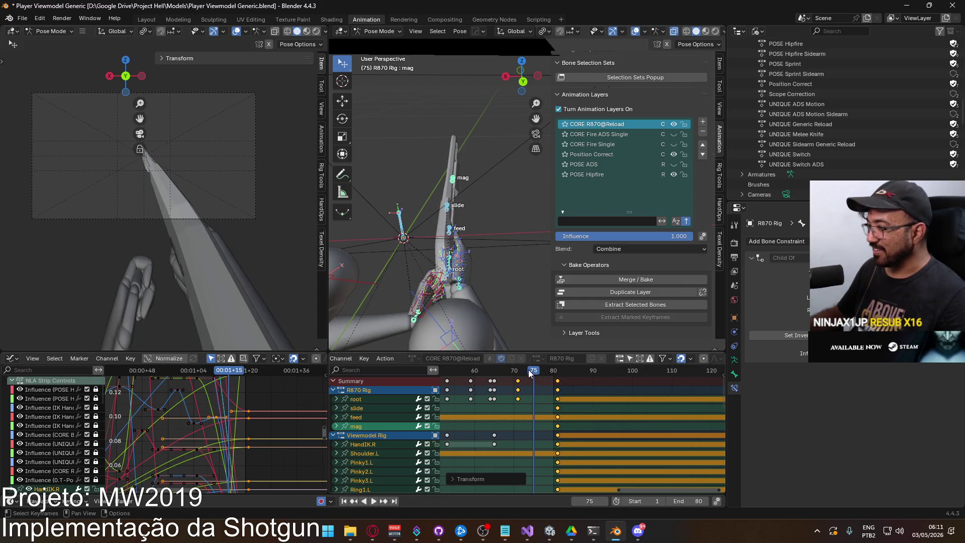
pyautogui.press('space')
pyautogui.moveTo(529, 376); pyautogui.dragTo(559, 372)
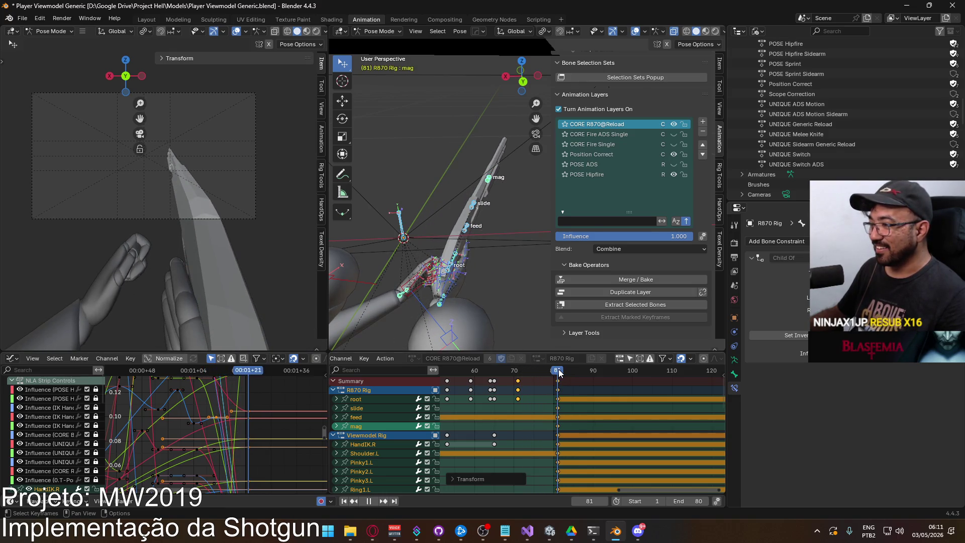
pyautogui.press('space')
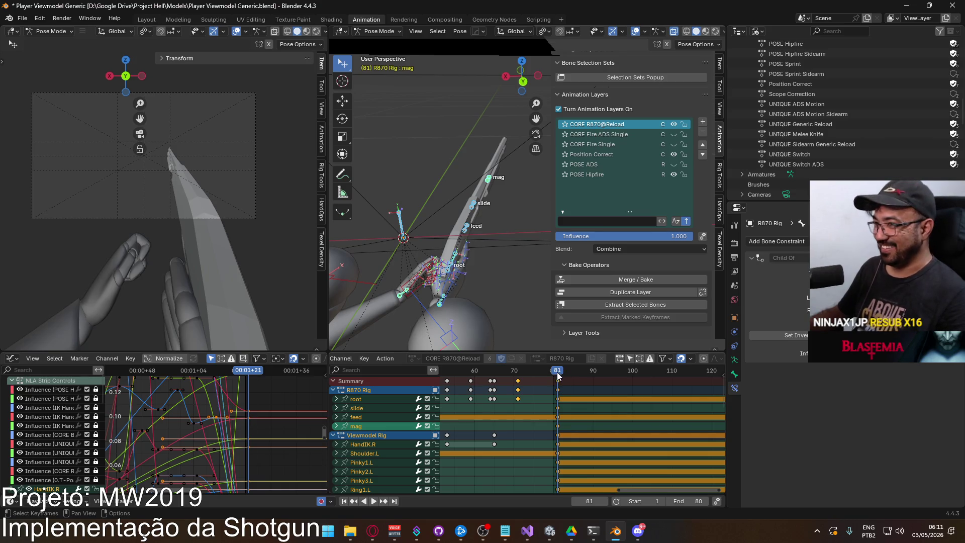
pyautogui.press('space')
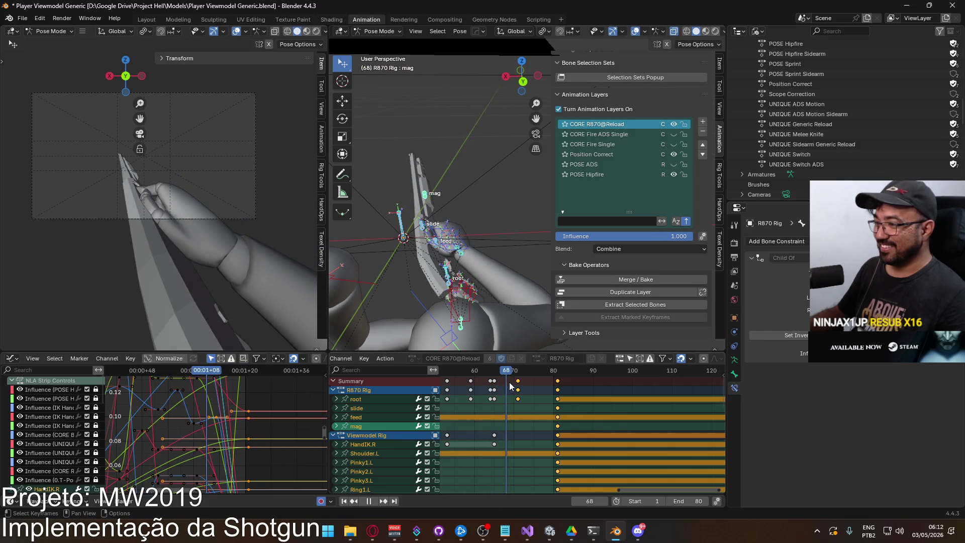
pyautogui.moveTo(516, 385)
pyautogui.mouseDown()
pyautogui.moveTo(495, 387)
pyautogui.moveTo(523, 383)
pyautogui.mouseUp()
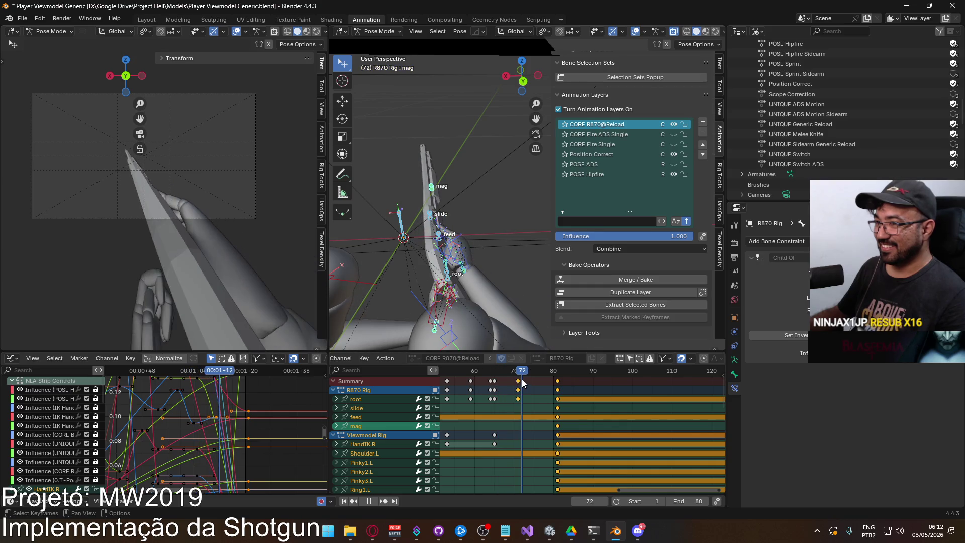
pyautogui.press('Escape')
pyautogui.scroll(-2, 573, 393)
# Move the closing keys to frame 91 and set the end frame to 91
pyautogui.press('g')
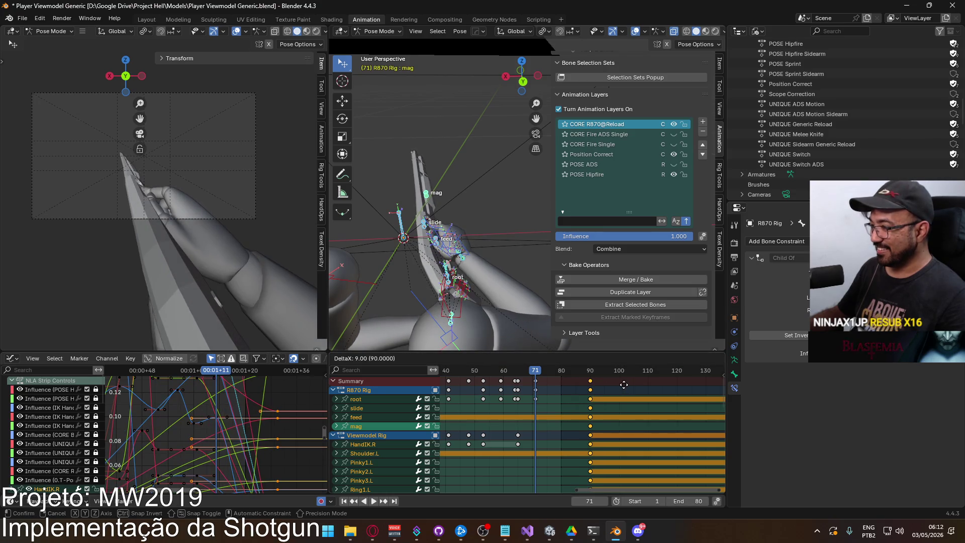
pyautogui.click(628, 392)
pyautogui.write('1')
pyautogui.press('Return')
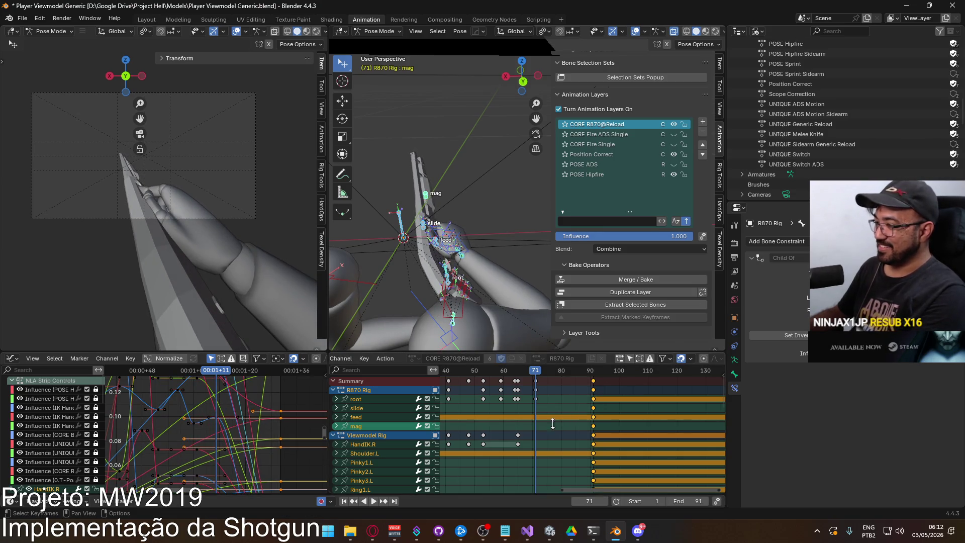
# Fit all keys from 0 to 91 in view, play back, and make HandIK.R active via its frame-21 key
pyautogui.press('Home')
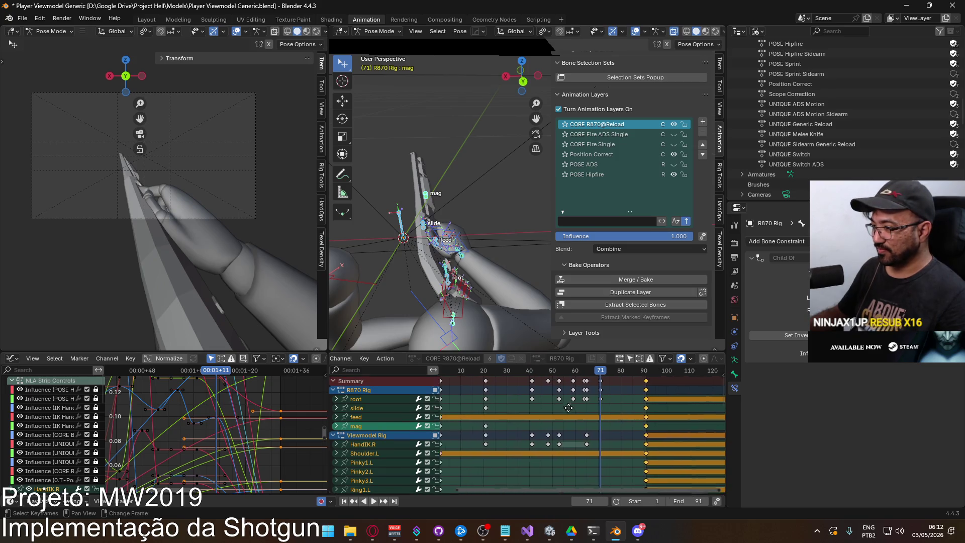
pyautogui.press('space')
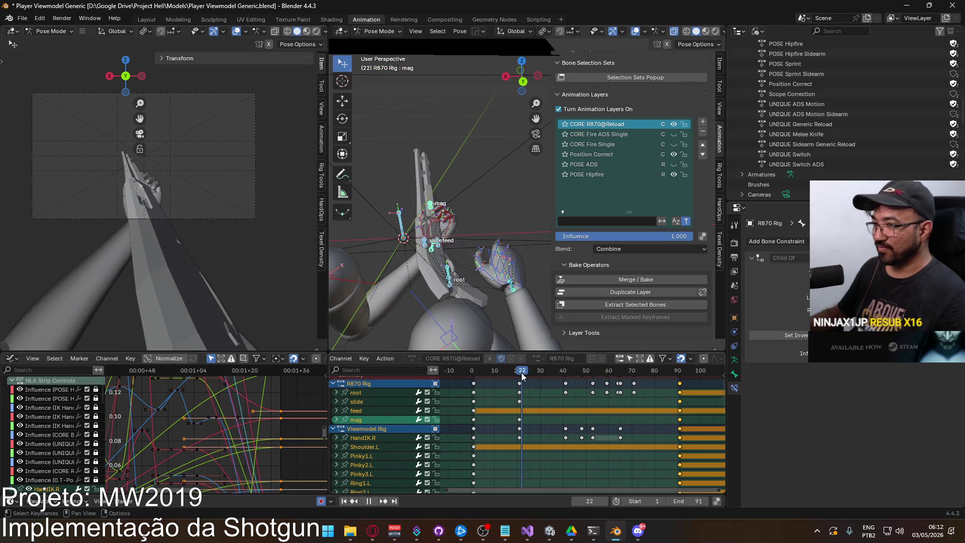
pyautogui.moveTo(536, 377)
pyautogui.mouseDown()
pyautogui.moveTo(566, 376)
pyautogui.moveTo(520, 380)
pyautogui.mouseUp()
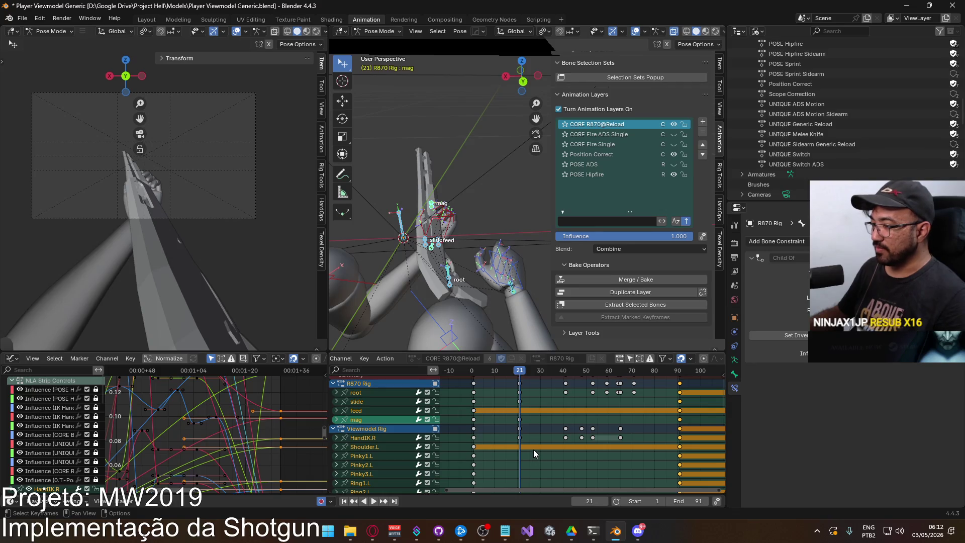
pyautogui.click(519, 437)
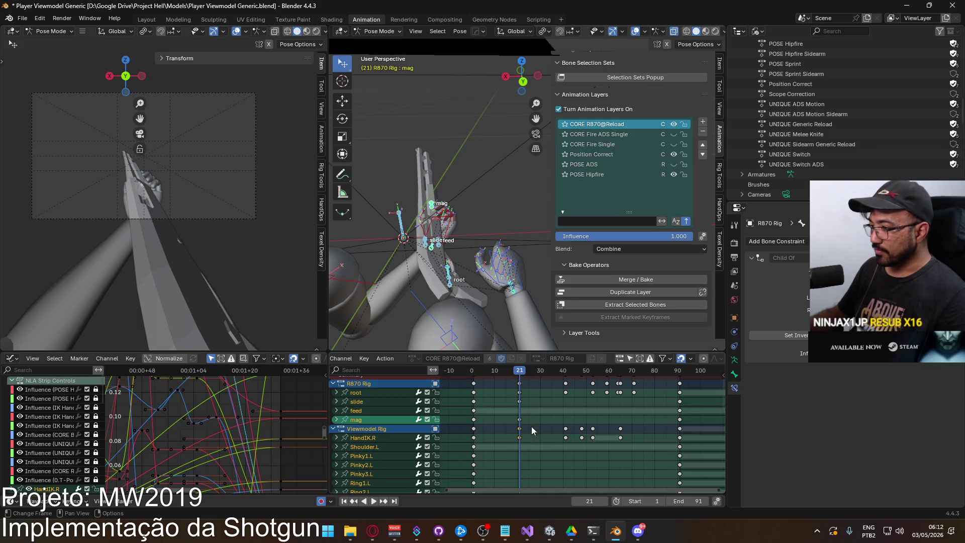
pyautogui.click(513, 290)
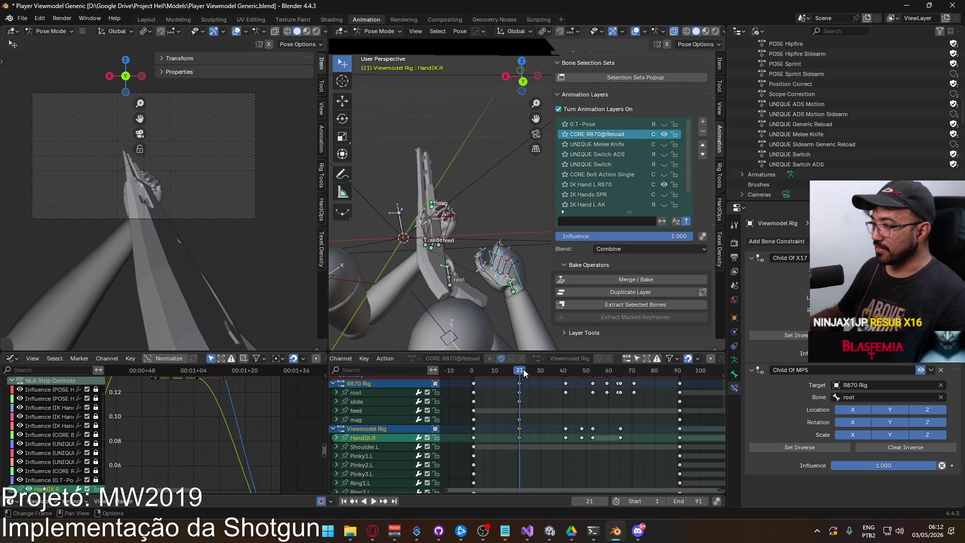
# Paste the HandIK.R keys at frame 81 and replay from frame 74 to check them
pyautogui.press('space')
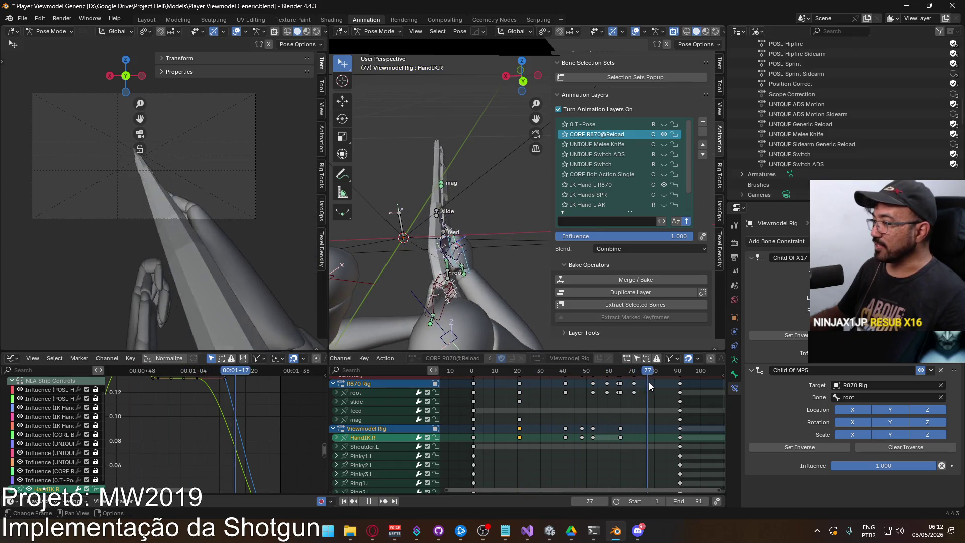
pyautogui.press('space')
pyautogui.hotkey('ctrl', 'v')
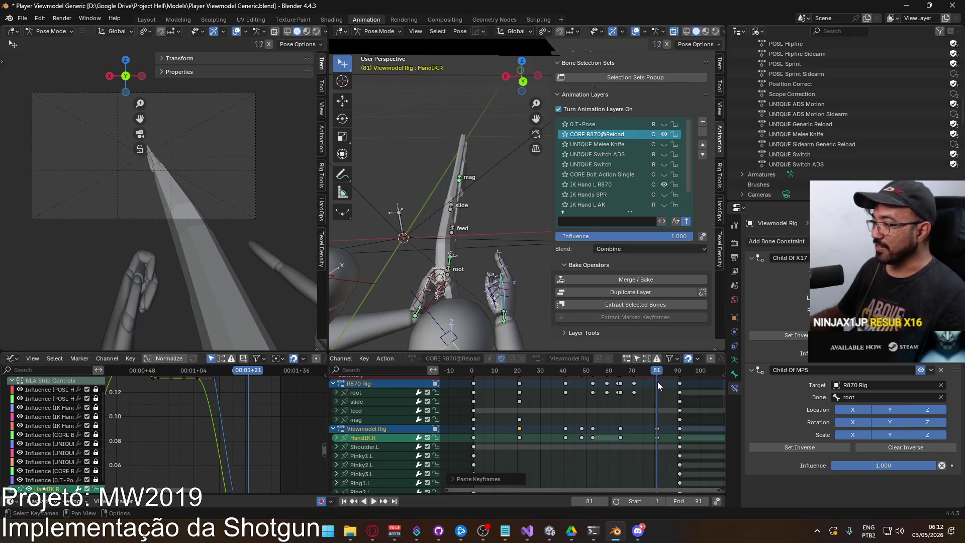
pyautogui.click(631, 374)
pyautogui.press('space')
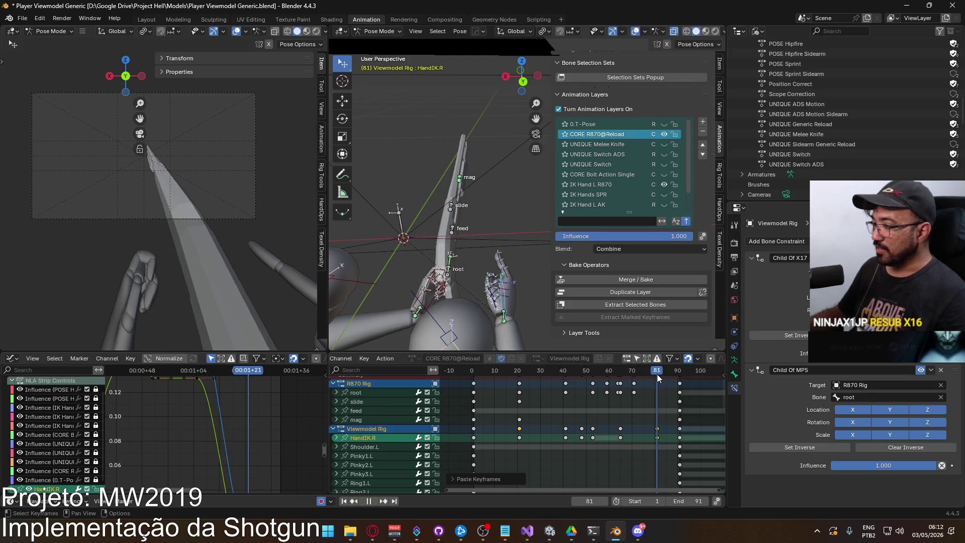
pyautogui.press('space')
# Bring the hand and finger channels into view and return to frame 21
pyautogui.moveTo(570, 465)
pyautogui.mouseDown(button='middle')
pyautogui.moveTo(535, 483)
pyautogui.moveTo(522, 471)
pyautogui.mouseUp(button='middle')
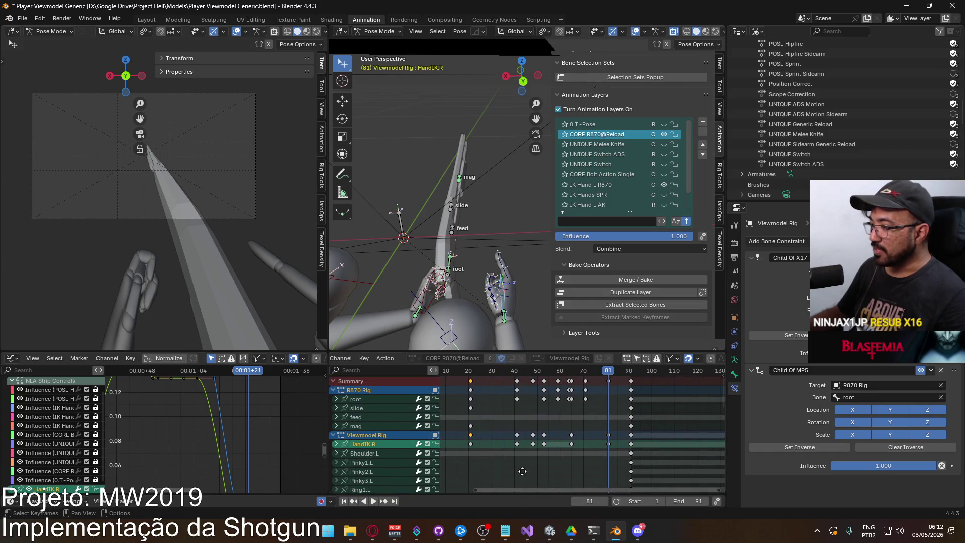
pyautogui.scroll(2, 562, 447)
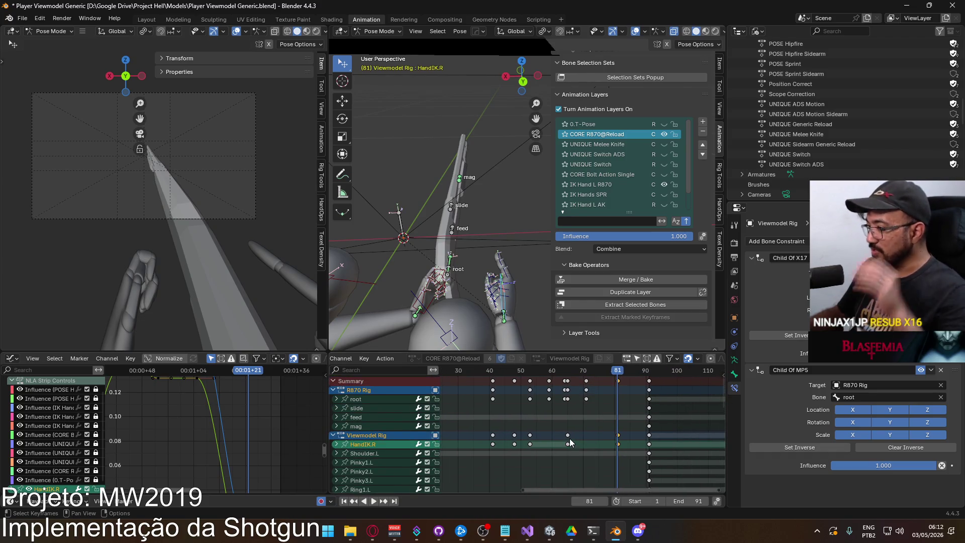
pyautogui.moveTo(629, 452)
pyautogui.mouseDown(button='middle')
pyautogui.moveTo(635, 387)
pyautogui.moveTo(456, 379)
pyautogui.mouseUp(button='middle')
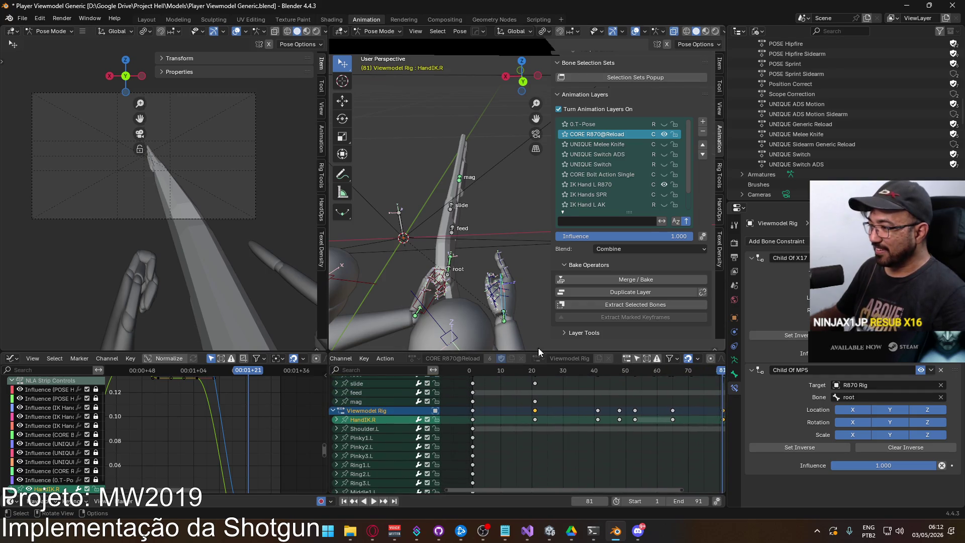
pyautogui.click(536, 373)
# Scroll to the finger channels and add Ring3.R's keys to the selection
pyautogui.scroll(-10, 527, 450)
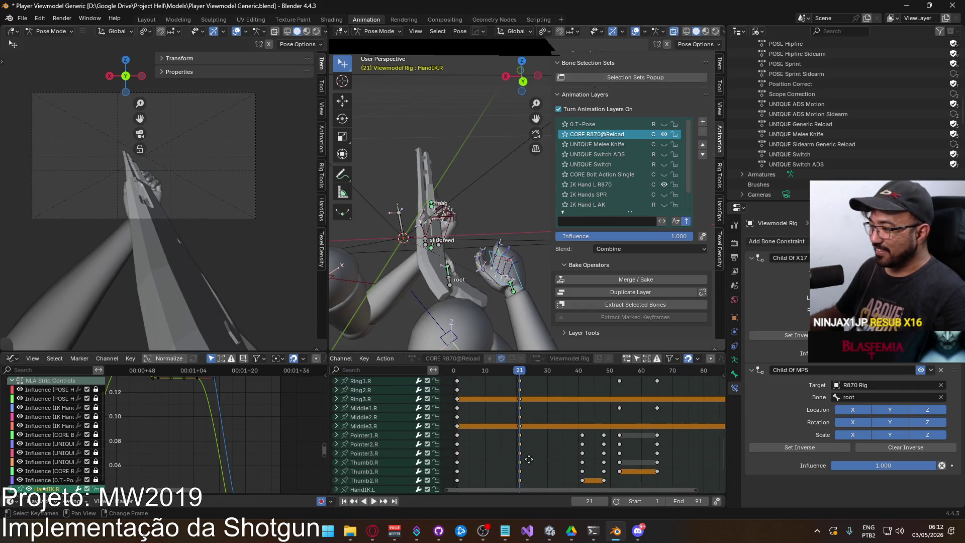
pyautogui.moveTo(528, 451); pyautogui.dragTo(514, 474, button='middle')
pyautogui.keyDown('ctrl'); pyautogui.moveTo(493, 441); pyautogui.dragTo(507, 425, button='middle'); pyautogui.keyUp('ctrl')
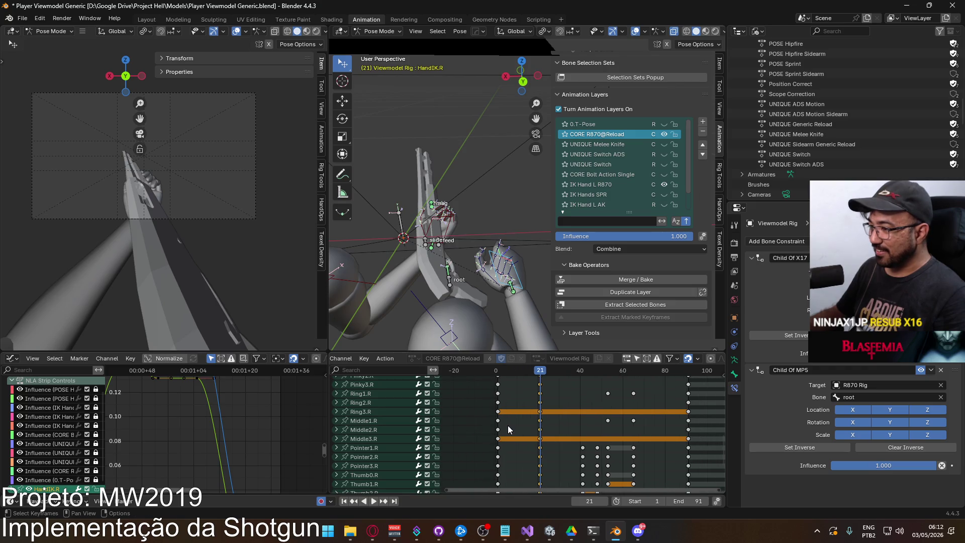
pyautogui.scroll(-3, 507, 425)
pyautogui.scroll(2, 540, 417)
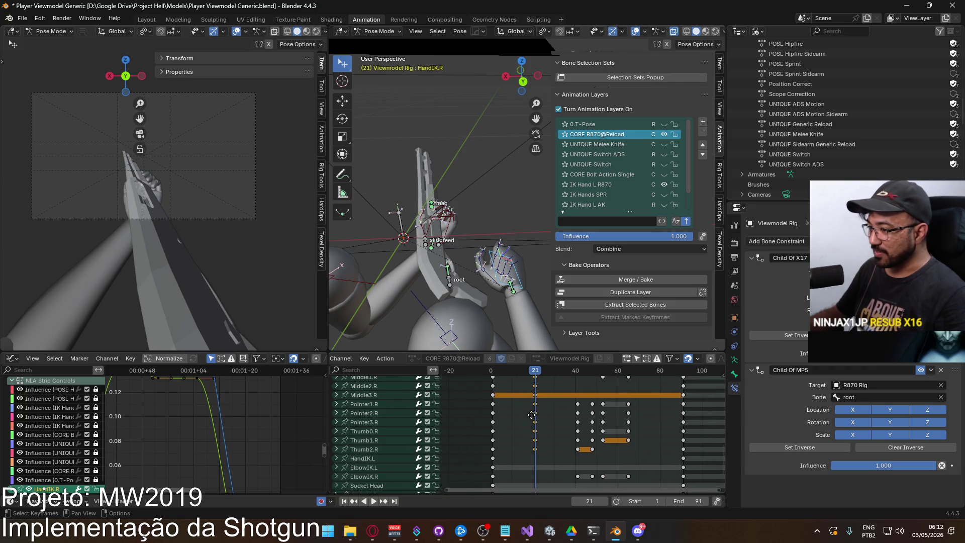
pyautogui.scroll(5, 518, 410)
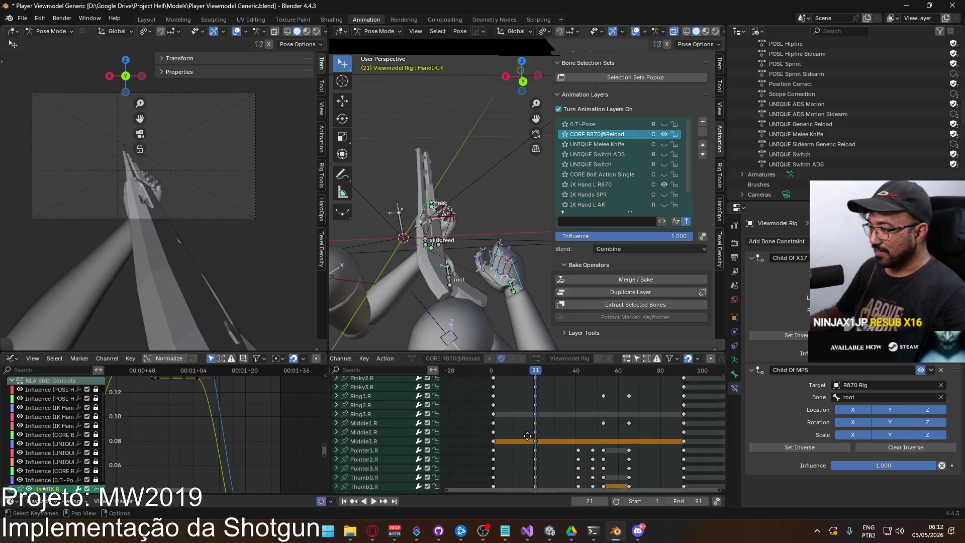
pyautogui.keyDown('shift'); pyautogui.click(536, 452); pyautogui.keyUp('shift')
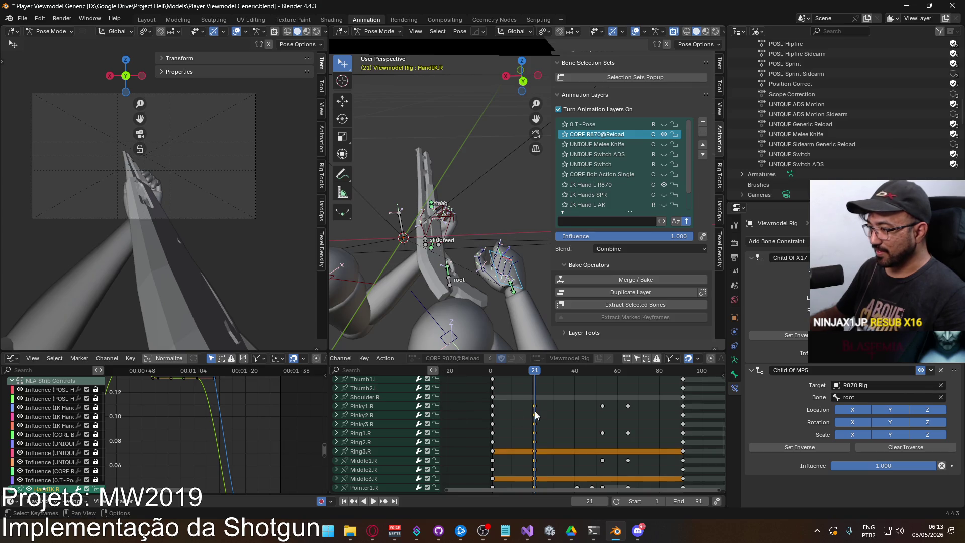
# Select the right-hand finger bones, including Thumb0.R, and bring up the pose menu
pyautogui.press('c')
pyautogui.moveTo(485, 264)
pyautogui.mouseDown()
pyautogui.moveTo(493, 259)
pyautogui.moveTo(512, 281)
pyautogui.mouseUp()
pyautogui.press('Escape')
pyautogui.keyDown('shift'); pyautogui.click(523, 296); pyautogui.keyUp('shift')
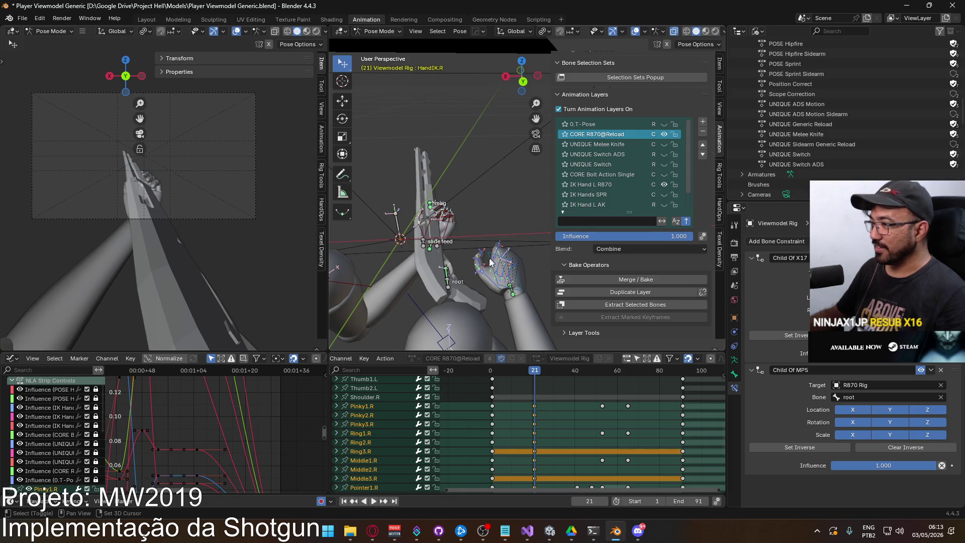
pyautogui.keyDown('shift'); pyautogui.click(490, 278); pyautogui.keyUp('shift')
pyautogui.rightClick(495, 281)
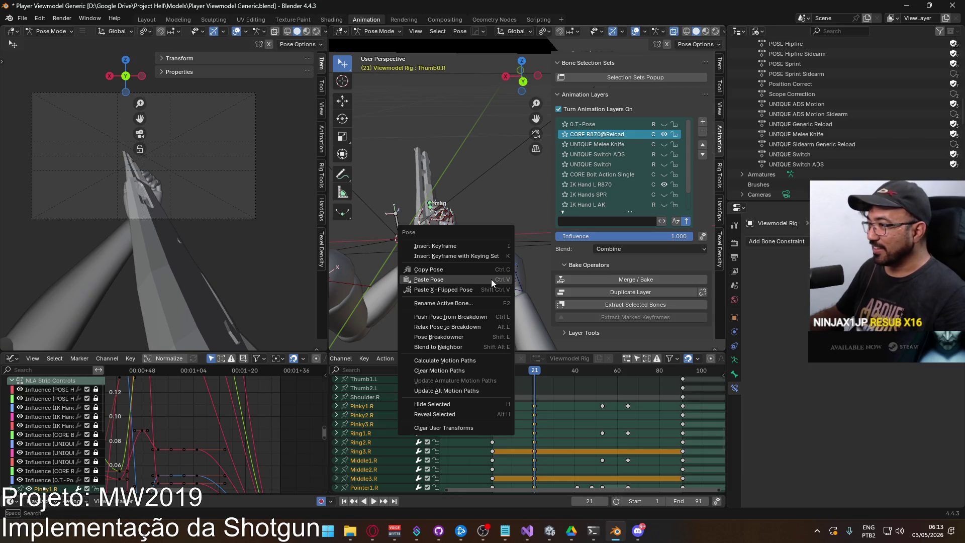
# Copy the right hand's frame-21 pose and bring the earlier keyframes back into view
pyautogui.click(442, 266)
pyautogui.scroll(-2, 601, 408)
pyautogui.keyDown('ctrl'); pyautogui.hscroll(10, 600, 408); pyautogui.keyUp('ctrl')
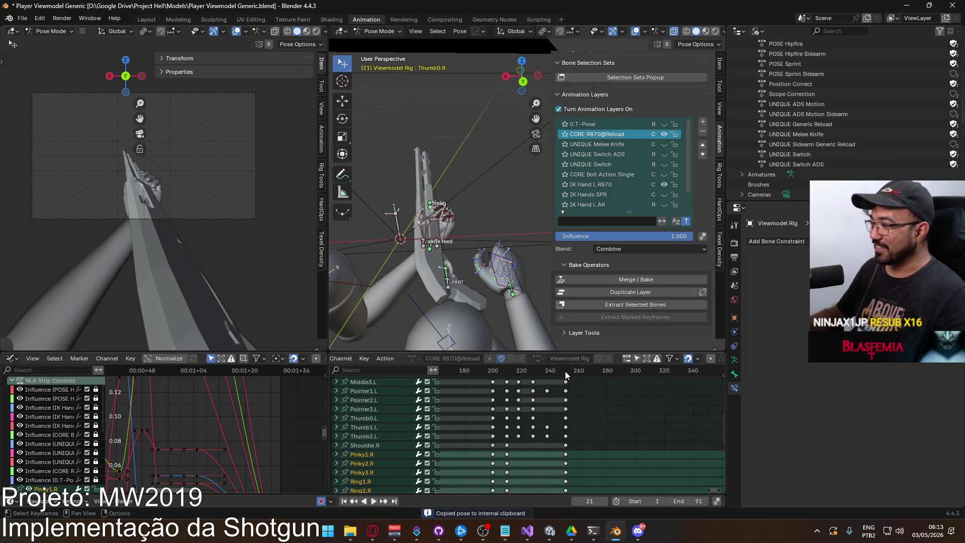
pyautogui.click(565, 371)
pyautogui.moveTo(566, 375)
pyautogui.mouseDown()
pyautogui.moveTo(536, 375)
pyautogui.moveTo(574, 376)
pyautogui.moveTo(482, 402)
pyautogui.mouseUp()
pyautogui.scroll(-4, 482, 402)
pyautogui.moveTo(396, 434)
pyautogui.mouseDown(button='middle')
pyautogui.moveTo(562, 445)
pyautogui.moveTo(583, 403)
pyautogui.moveTo(580, 330)
pyautogui.mouseUp(button='middle')
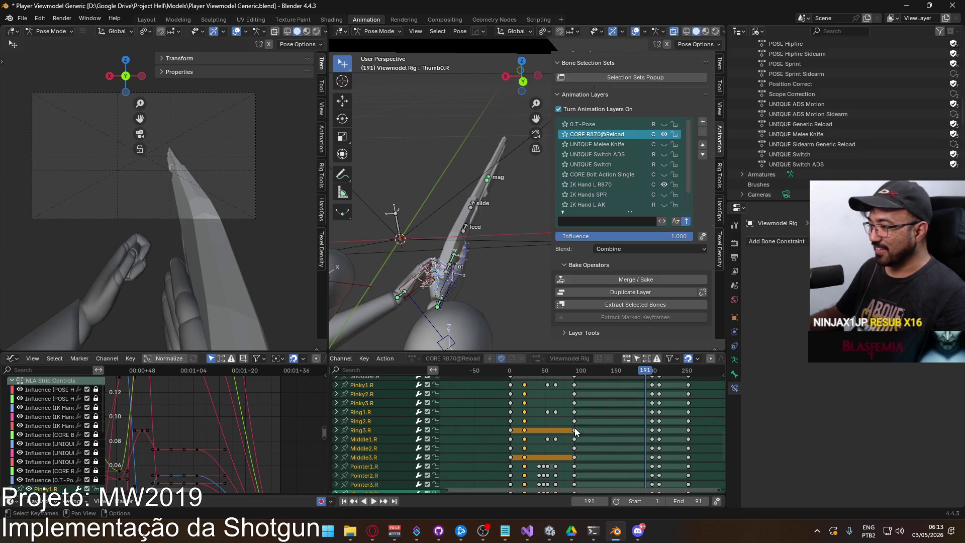
pyautogui.click(557, 376)
# Play to frame 81 and paste the copied hand pose there
pyautogui.press('space')
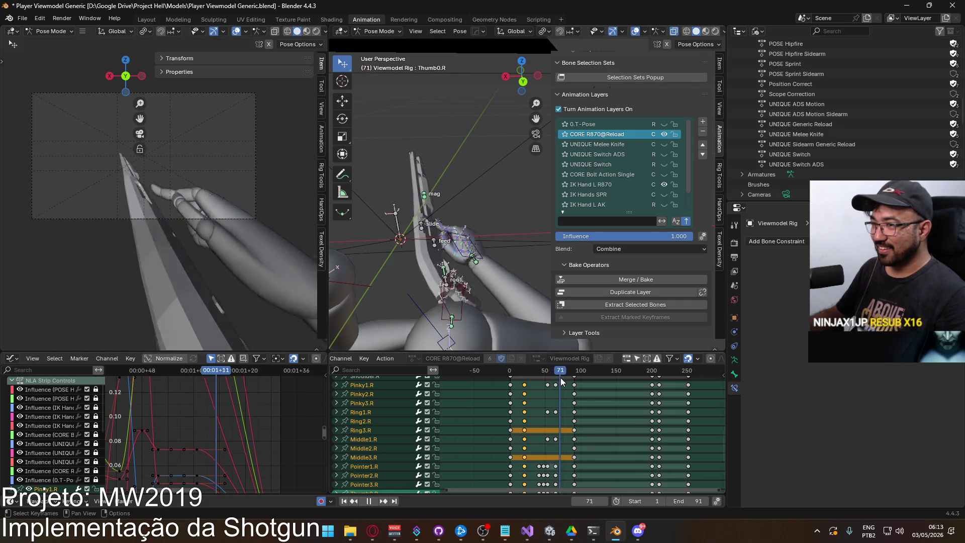
pyautogui.keyDown('shift'); pyautogui.scroll(10, 576, 427); pyautogui.keyUp('shift')
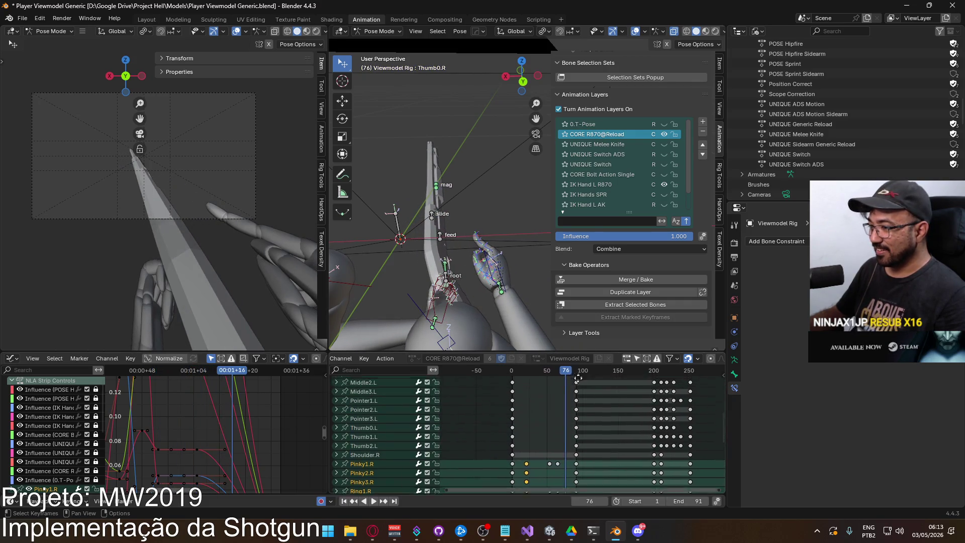
pyautogui.scroll(2, 563, 381)
pyautogui.scroll(1, 561, 379)
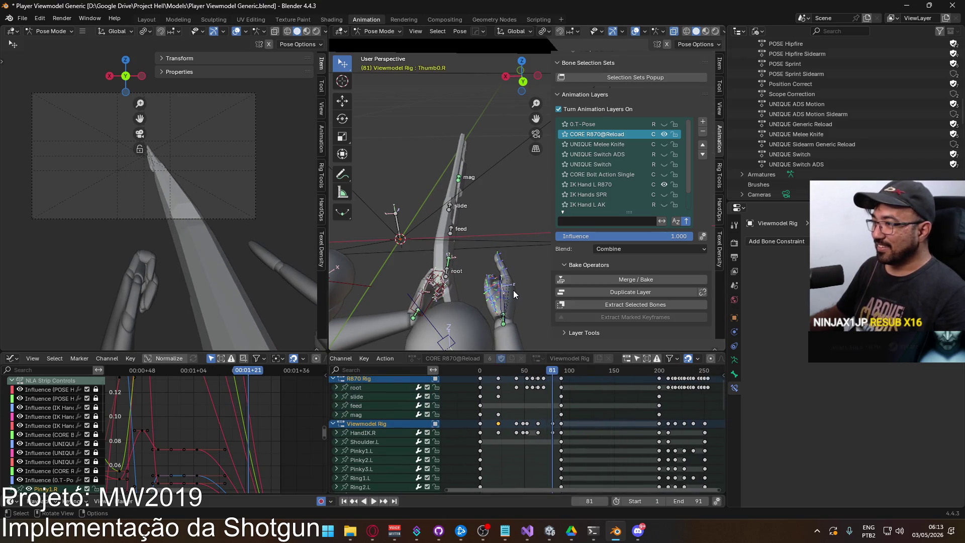
pyautogui.rightClick(486, 298)
pyautogui.click(487, 305)
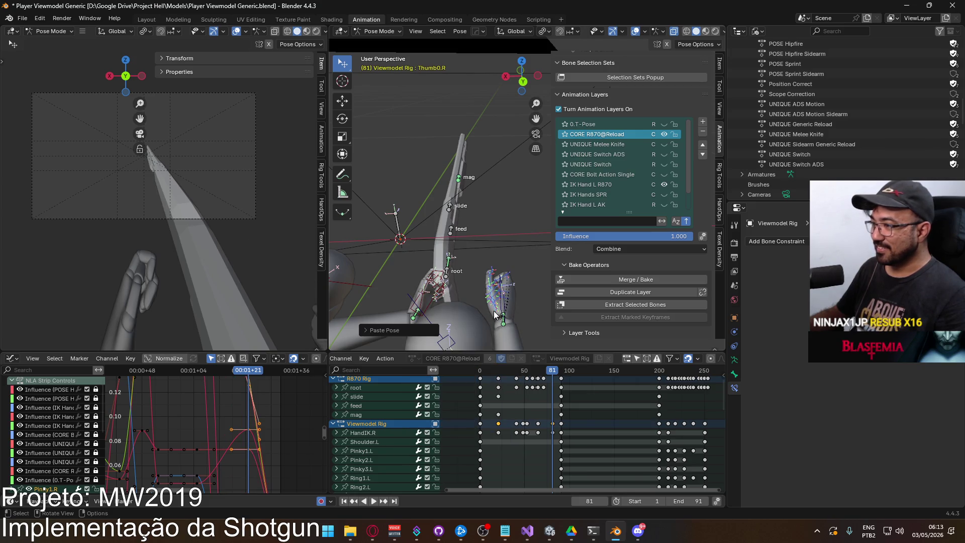
# Play back the reload to review the pasted pose, stopping at frame 21
pyautogui.press('space')
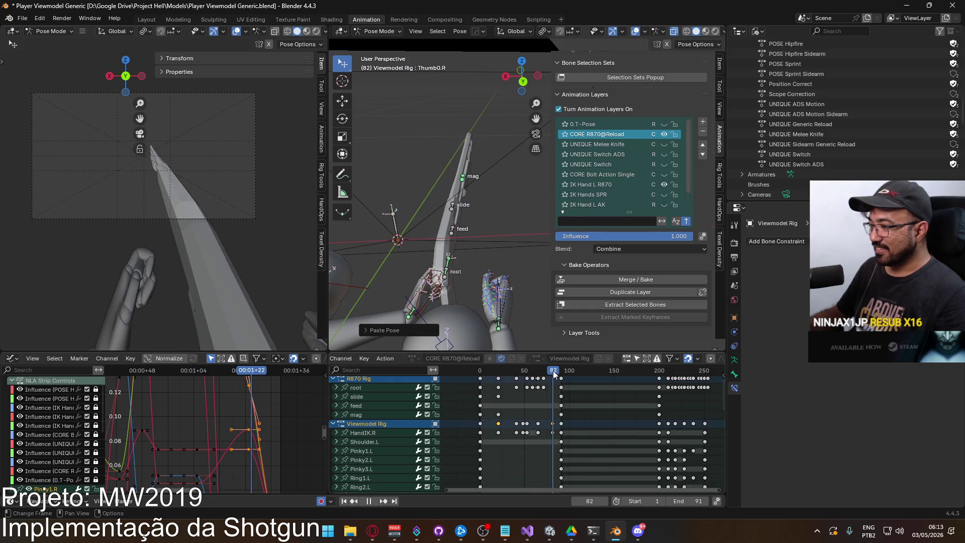
pyautogui.press('space')
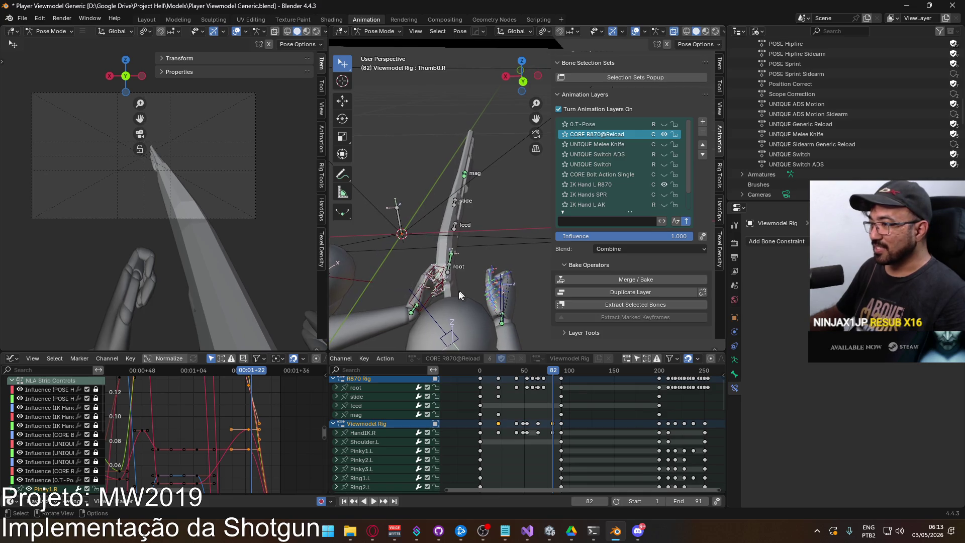
pyautogui.moveTo(548, 371); pyautogui.dragTo(538, 375)
pyautogui.press('space')
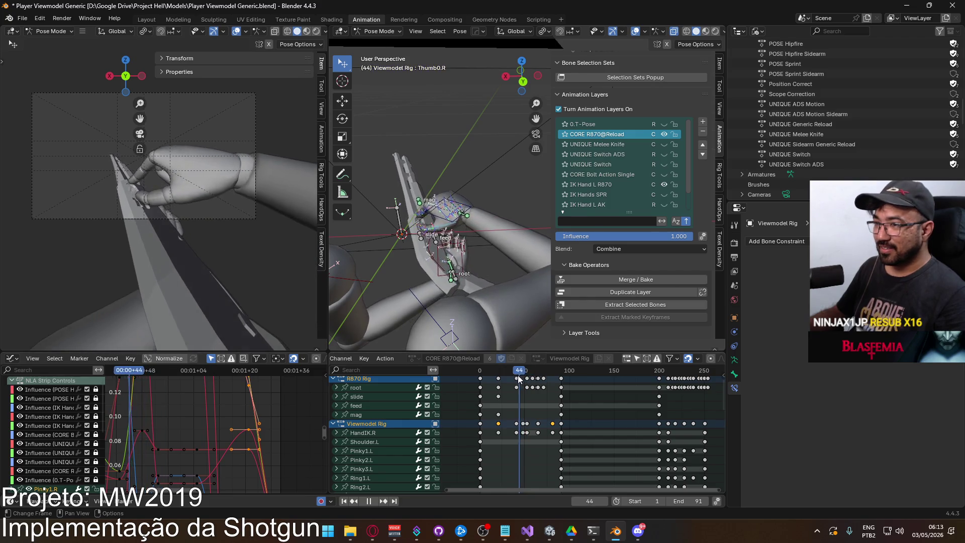
pyautogui.moveTo(495, 380); pyautogui.dragTo(498, 378)
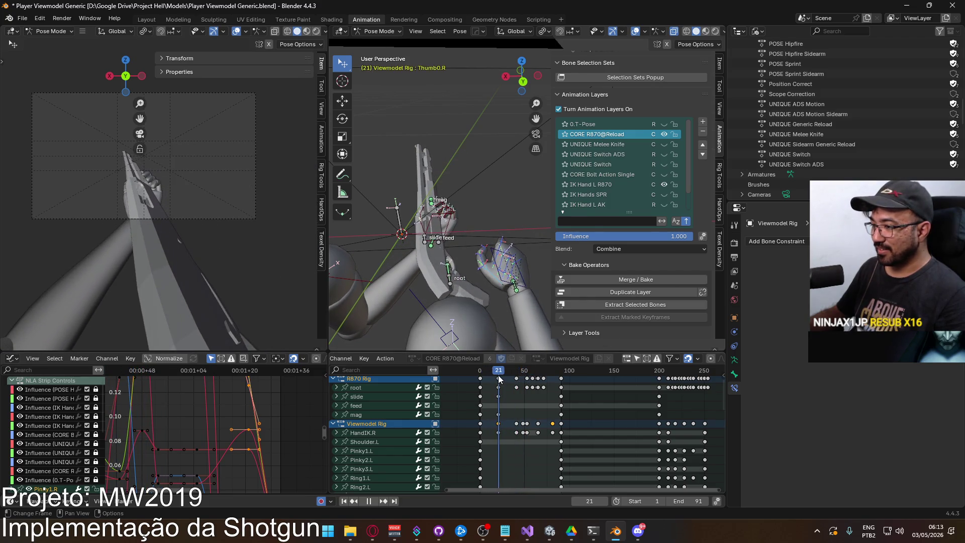
pyautogui.press('space')
# Select and copy HandIK.L's frame-0 key, then play from the start
pyautogui.scroll(-8, 500, 452)
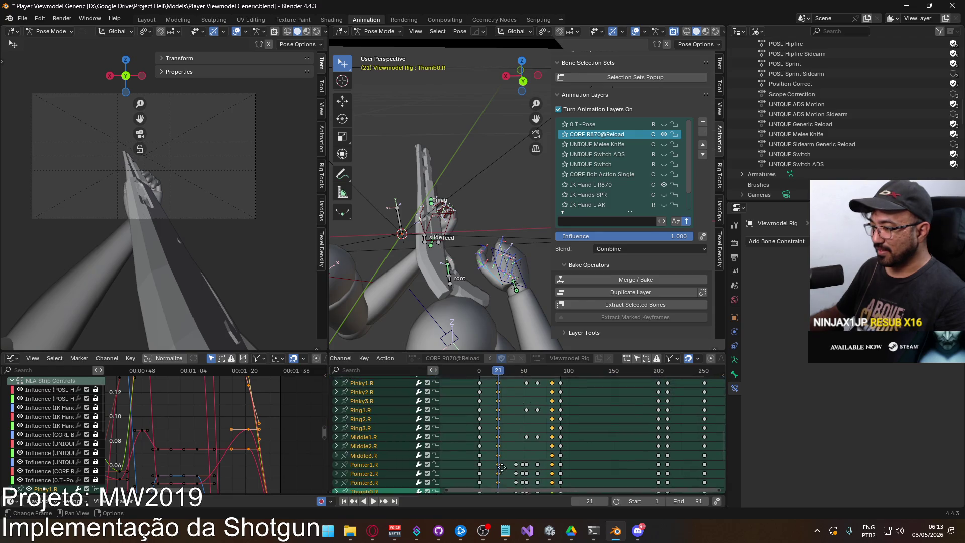
pyautogui.scroll(-6, 501, 485)
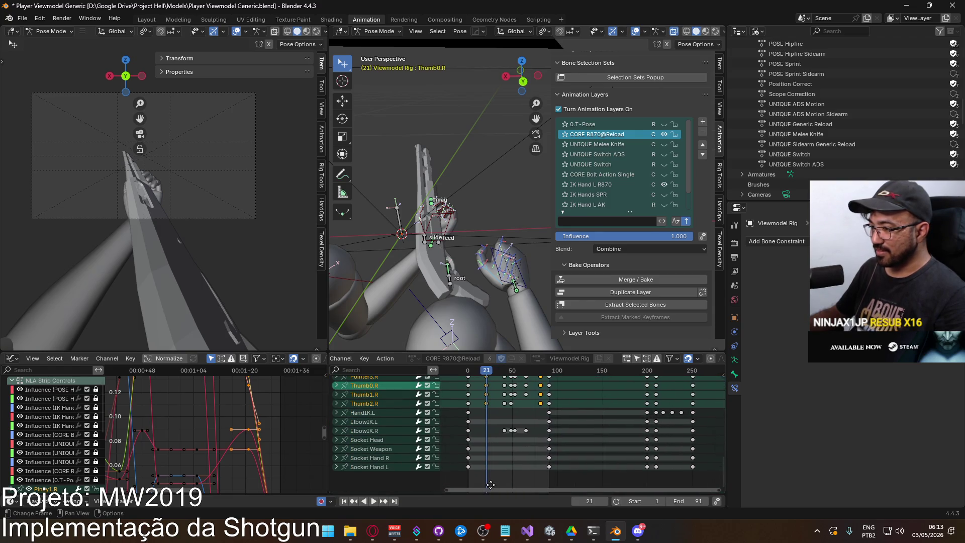
pyautogui.click(468, 420)
pyautogui.moveTo(487, 373)
pyautogui.mouseDown()
pyautogui.moveTo(468, 376)
pyautogui.moveTo(550, 378)
pyautogui.mouseUp()
pyautogui.hotkey('ctrl', 'v')
pyautogui.press('space')
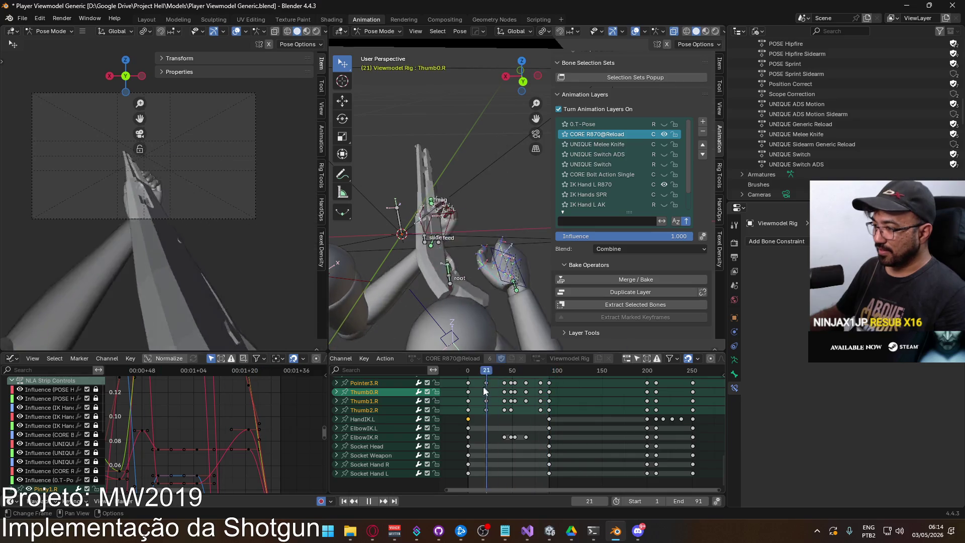
# Paste HandIK.L's frame-0 key at frame 91 and replay the reload from the beginning
pyautogui.moveTo(469, 375); pyautogui.dragTo(468, 390)
pyautogui.press('space')
pyautogui.click(369, 419)
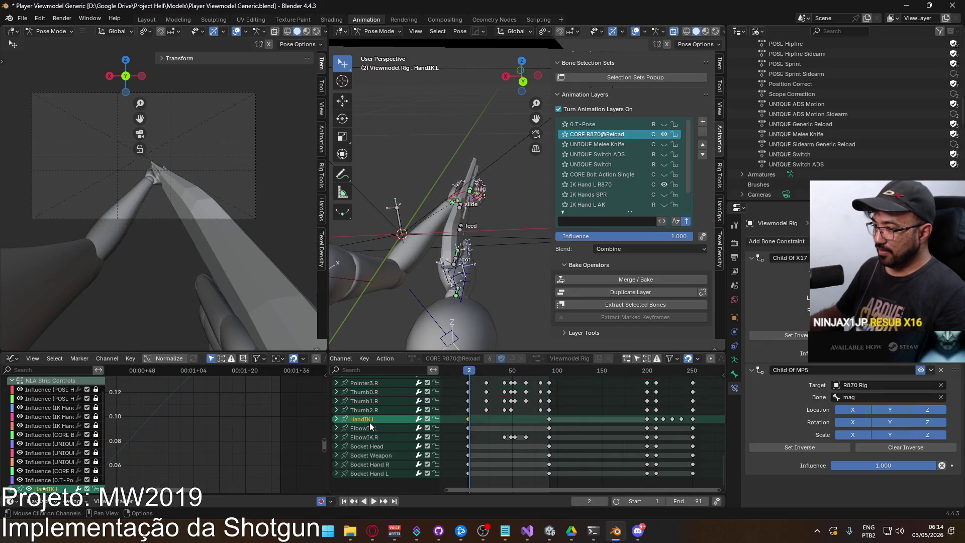
pyautogui.press('Left')
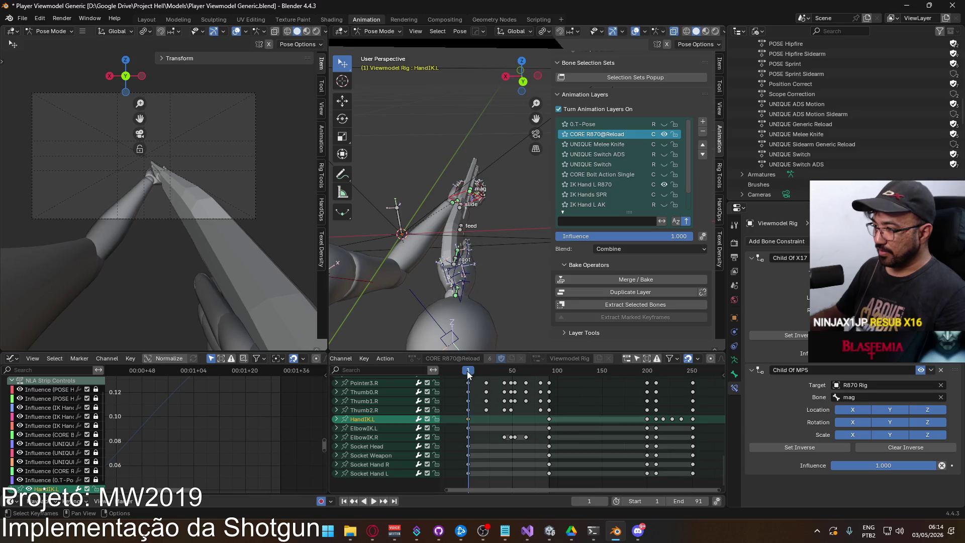
pyautogui.moveTo(471, 370); pyautogui.dragTo(553, 368)
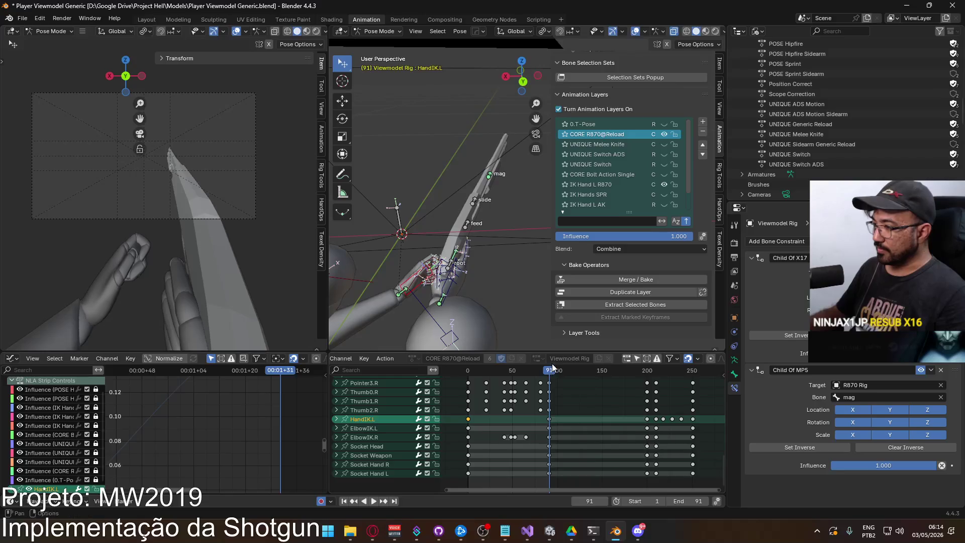
pyautogui.hotkey('ctrl', 'v')
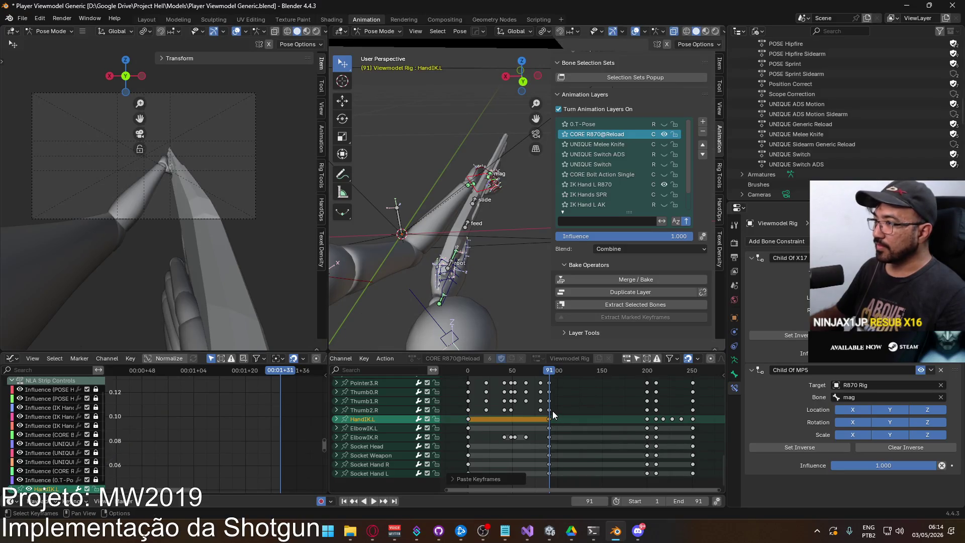
pyautogui.moveTo(548, 370); pyautogui.dragTo(465, 377)
pyautogui.press('space')
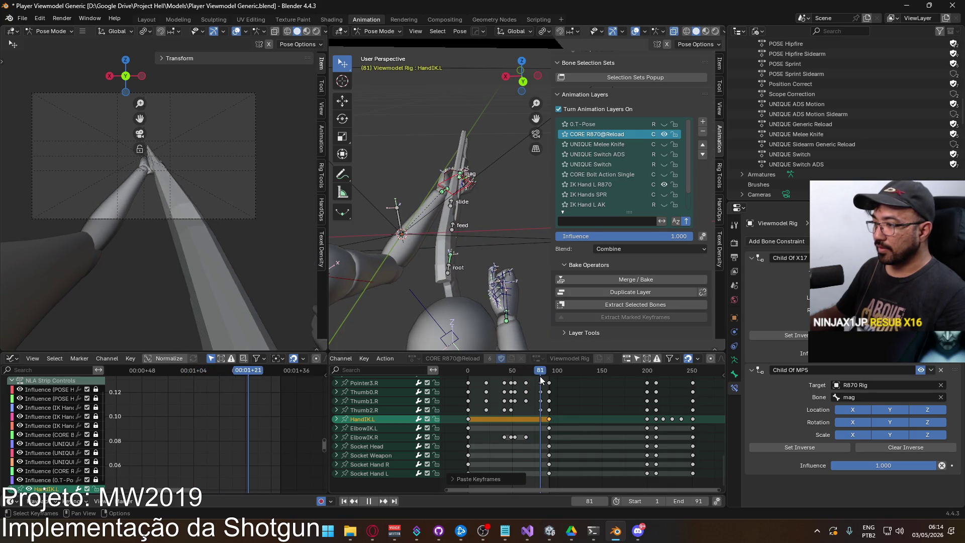
# Stop at frame 81 and trial-move HandIK.L's last key, checking the pose near frame 77
pyautogui.press('space')
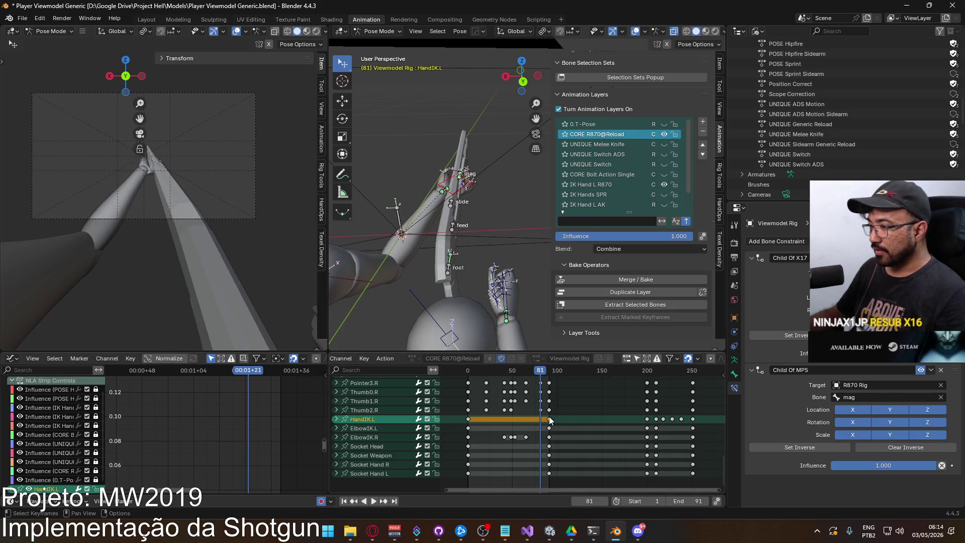
pyautogui.scroll(3, 565, 426)
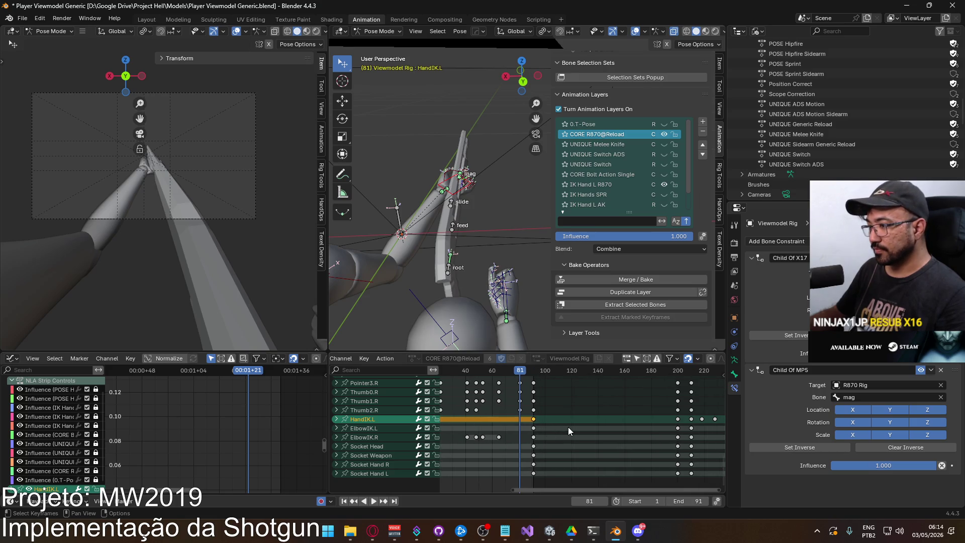
pyautogui.press('g')
pyautogui.click(556, 431)
pyautogui.moveTo(524, 372)
pyautogui.mouseDown()
pyautogui.moveTo(499, 378)
pyautogui.moveTo(519, 373)
pyautogui.mouseUp()
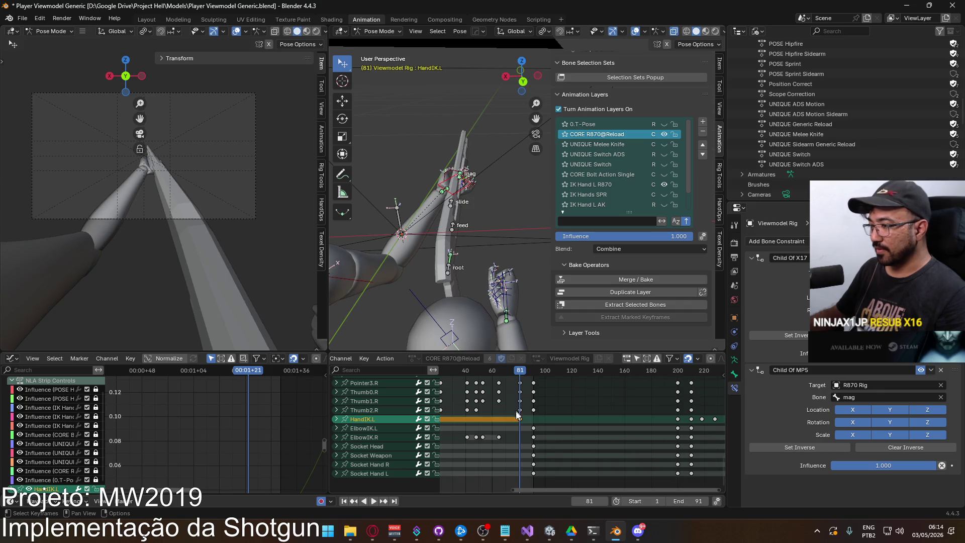
pyautogui.scroll(2, 518, 405)
pyautogui.moveTo(489, 420); pyautogui.dragTo(522, 438, button='middle')
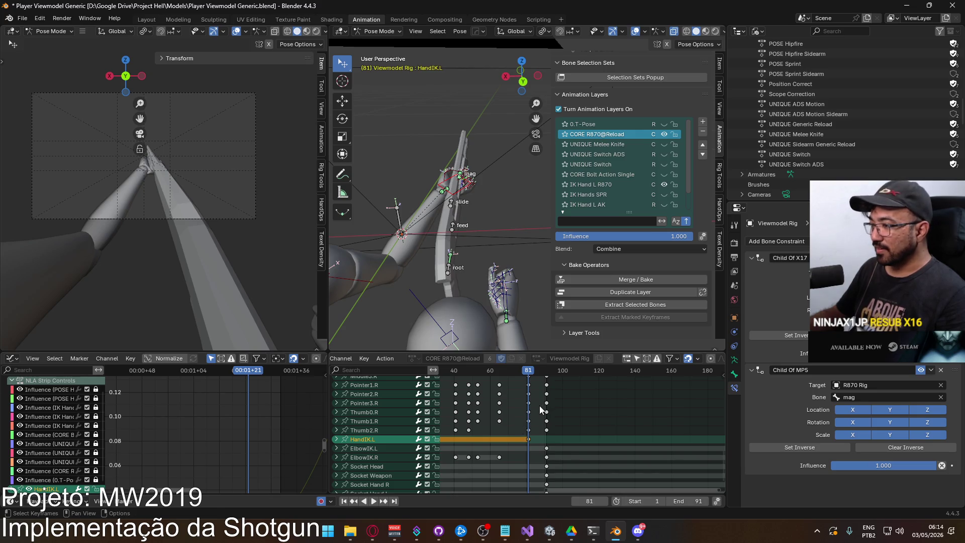
pyautogui.press('g')
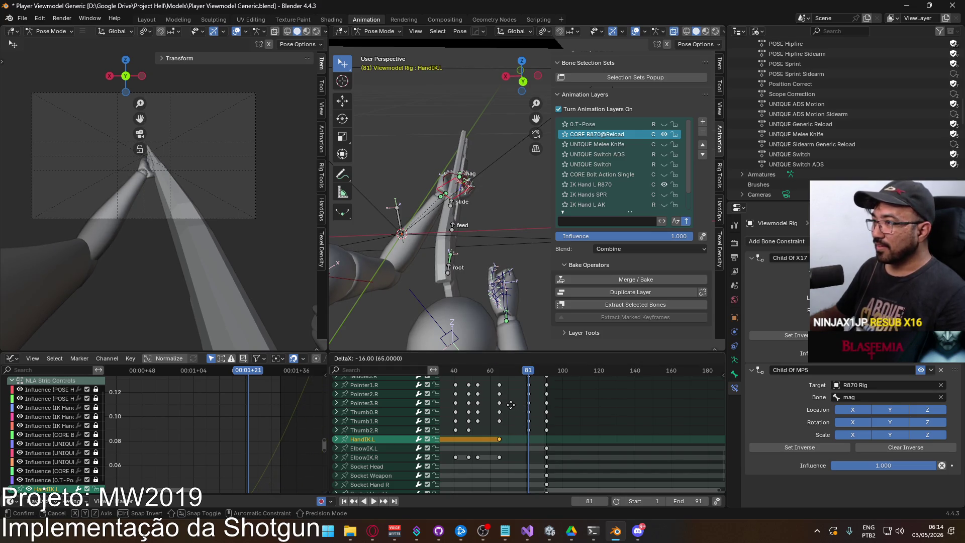
pyautogui.click(539, 397)
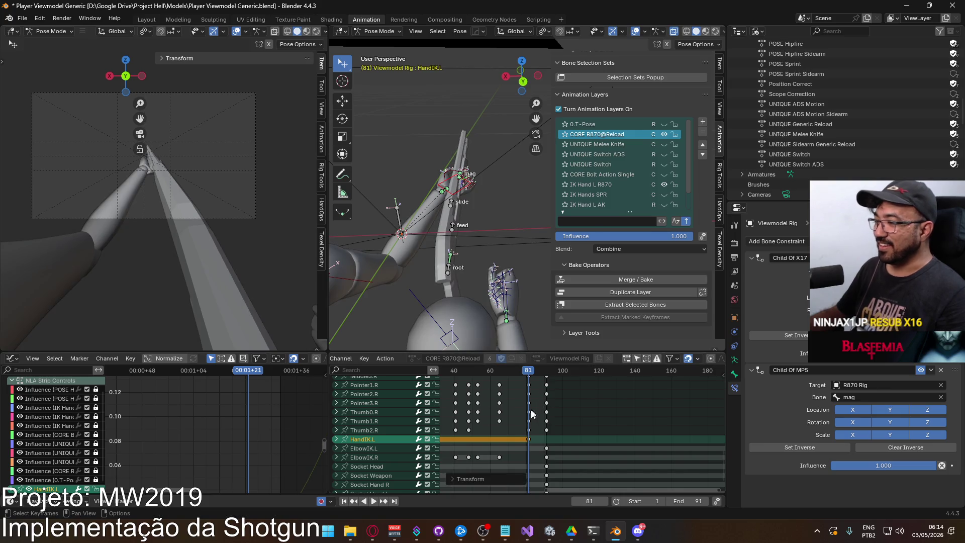
# Move HandIK.L's last key from frame 81 to frame 71 and recentre the timeline
pyautogui.moveTo(522, 430); pyautogui.dragTo(521, 454, button='middle')
pyautogui.scroll(2, 522, 454)
pyautogui.keyDown('shift'); pyautogui.scroll(-3, 528, 455); pyautogui.keyUp('shift')
pyautogui.press('g')
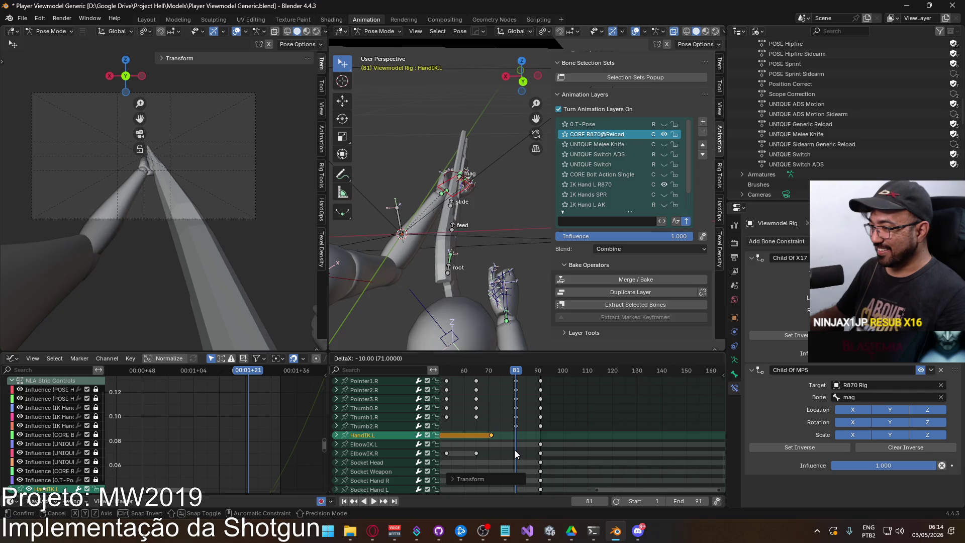
pyautogui.click(515, 451)
pyautogui.moveTo(523, 438)
pyautogui.mouseDown(button='middle')
pyautogui.moveTo(542, 428)
pyautogui.moveTo(547, 447)
pyautogui.moveTo(534, 447)
pyautogui.mouseUp(button='middle')
pyautogui.scroll(3, 534, 448)
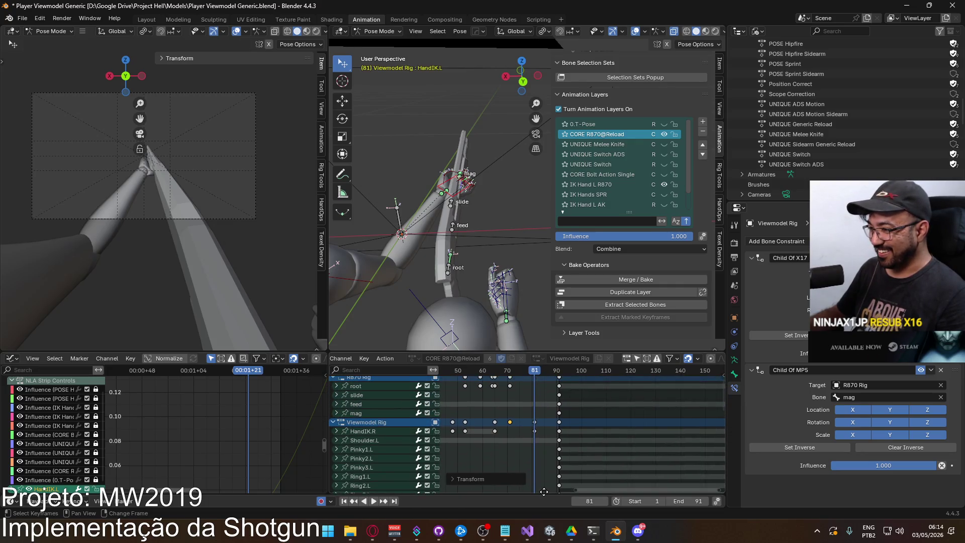
# Move the Viewmodel Rig key at frame 81 ten frames earlier to frame 71
pyautogui.click(518, 420)
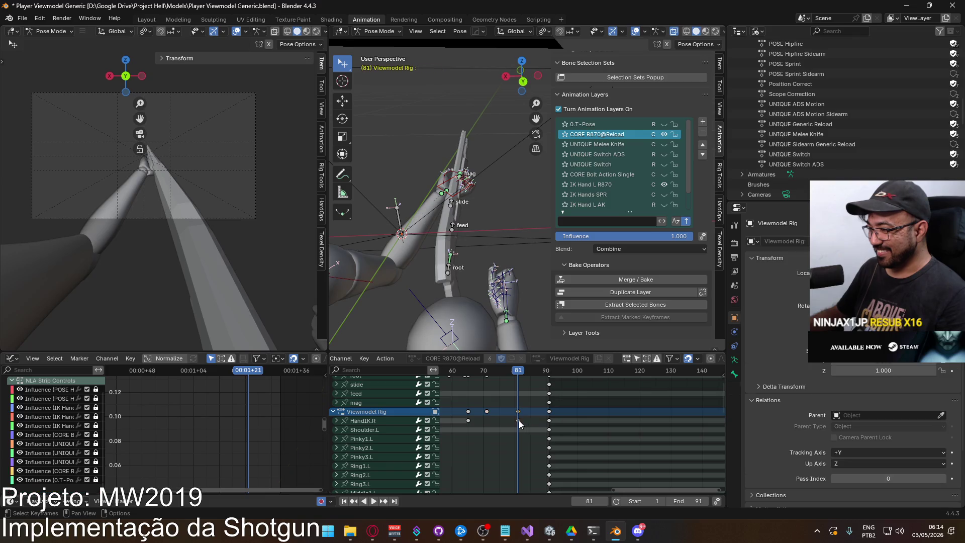
pyautogui.press('g')
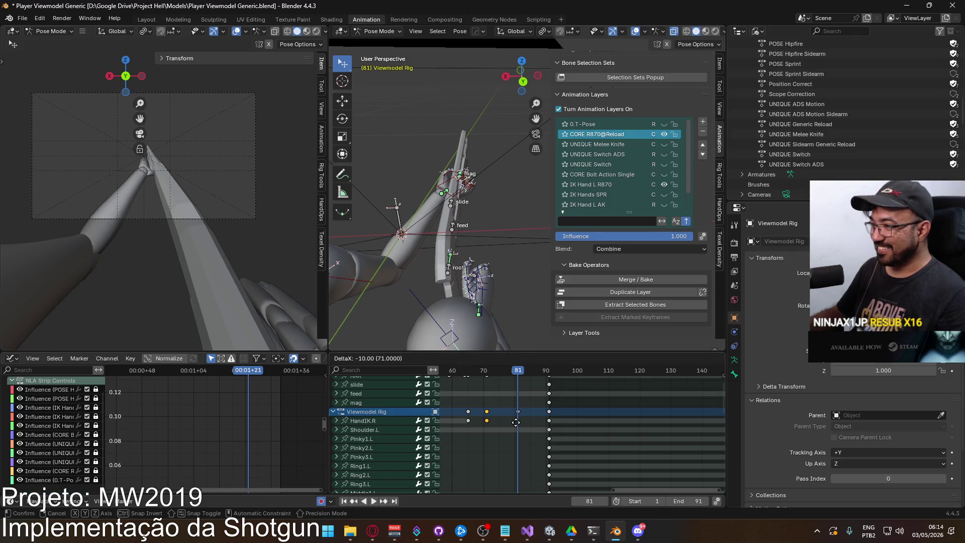
pyautogui.click(515, 422)
# Review playback up to frame 92, then paste the copied keys at frame 81
pyautogui.press('space')
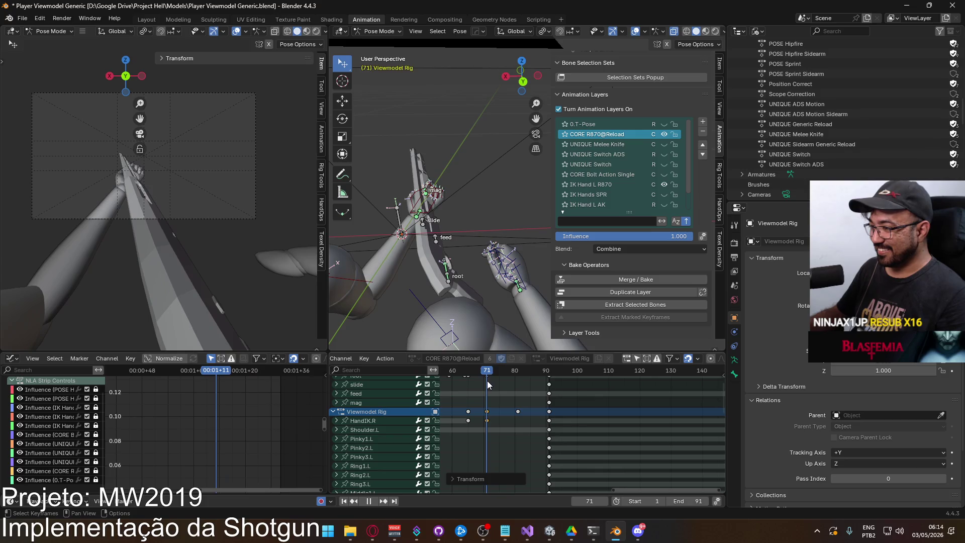
pyautogui.moveTo(518, 376); pyautogui.dragTo(552, 377)
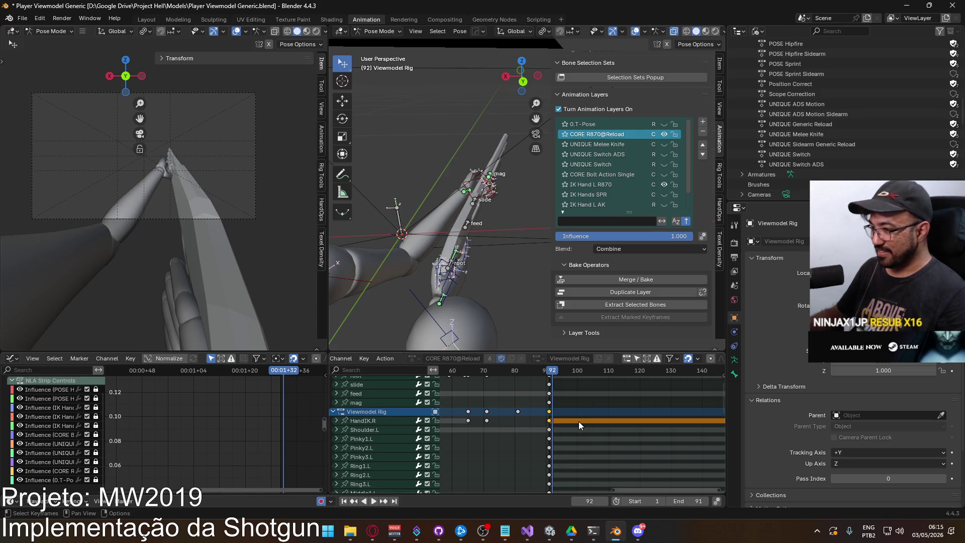
pyautogui.moveTo(554, 377)
pyautogui.mouseDown()
pyautogui.moveTo(486, 384)
pyautogui.moveTo(552, 363)
pyautogui.moveTo(518, 368)
pyautogui.mouseUp()
pyautogui.click(518, 374)
pyautogui.hotkey('ctrl', 'v')
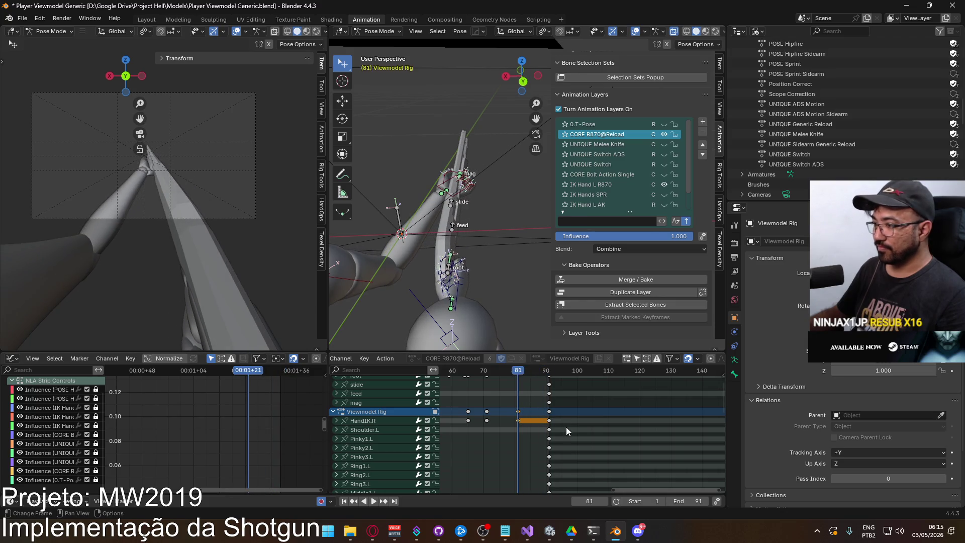
# Select the right-hand finger keys at frame 90 and paste them at frame 81
pyautogui.scroll(-3, 565, 426)
pyautogui.moveTo(522, 448)
pyautogui.mouseDown(button='middle')
pyautogui.moveTo(509, 411)
pyautogui.moveTo(523, 397)
pyautogui.mouseUp(button='middle')
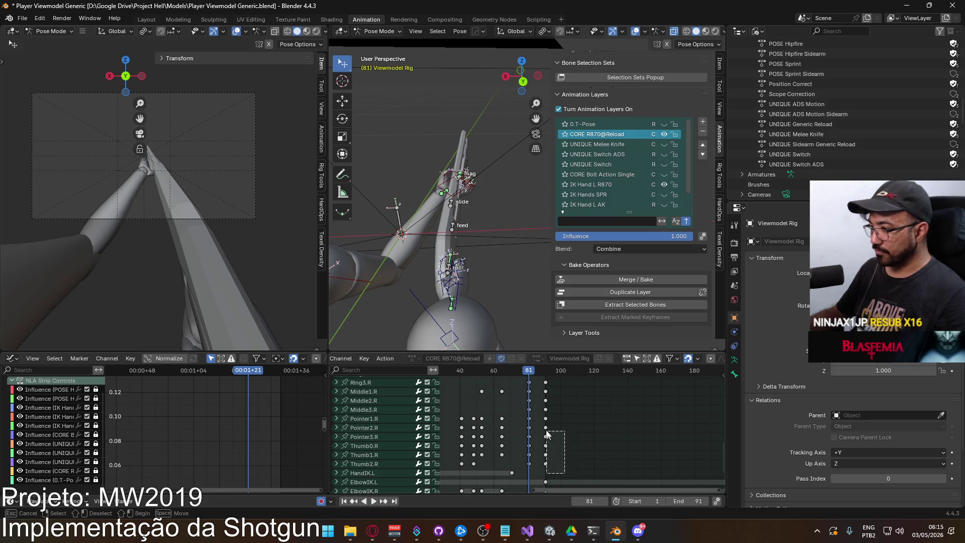
pyautogui.moveTo(538, 390); pyautogui.dragTo(538, 390)
pyautogui.moveTo(538, 390); pyautogui.dragTo(539, 444, button='middle')
pyautogui.moveTo(535, 458); pyautogui.dragTo(535, 458)
pyautogui.press('space')
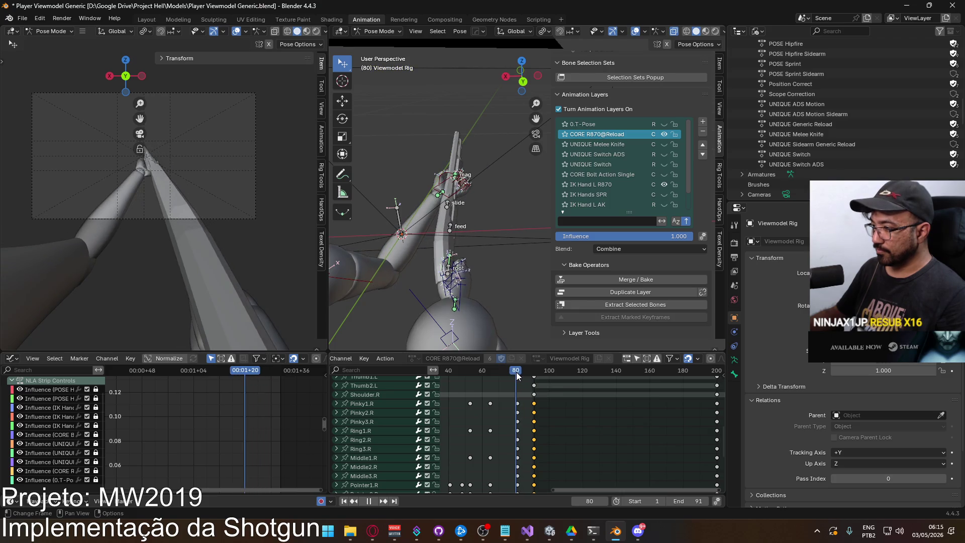
pyautogui.hotkey('ctrl', 'v')
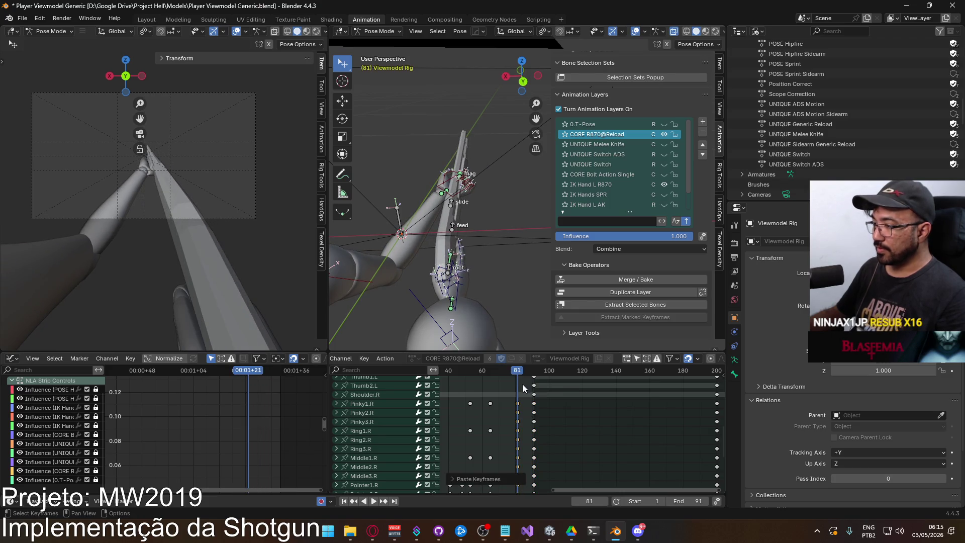
# Play the reload to check the finger pose, stopping near frame 71 and scrubbing to 65
pyautogui.press('space')
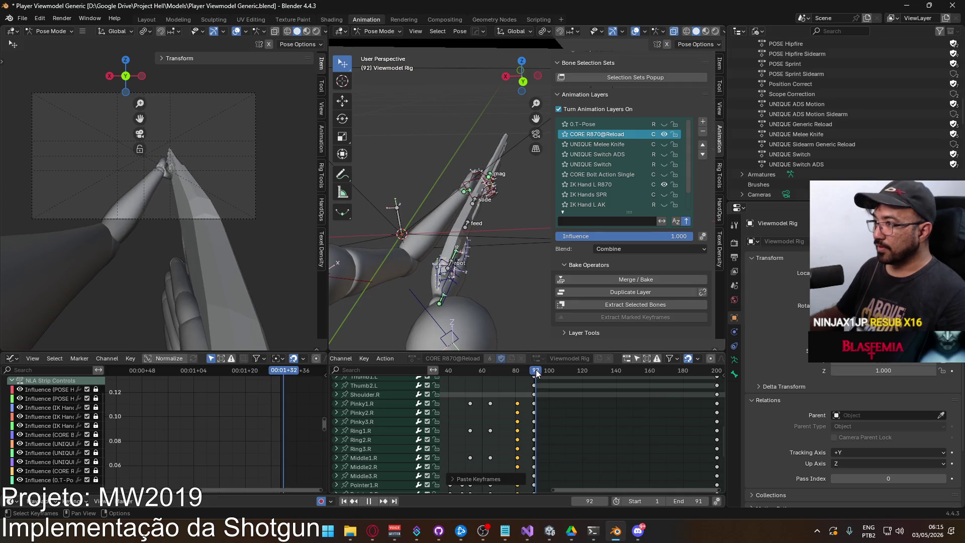
pyautogui.moveTo(531, 371)
pyautogui.mouseDown()
pyautogui.moveTo(477, 382)
pyautogui.moveTo(504, 374)
pyautogui.moveTo(491, 377)
pyautogui.mouseUp()
pyautogui.press('space')
pyautogui.scroll(-5, 527, 471)
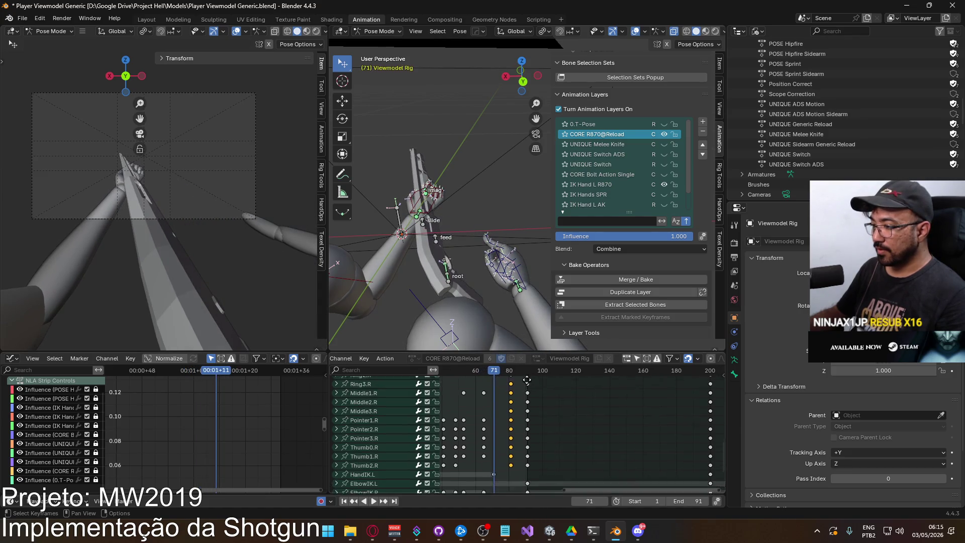
pyautogui.moveTo(526, 471); pyautogui.dragTo(529, 484, button='middle')
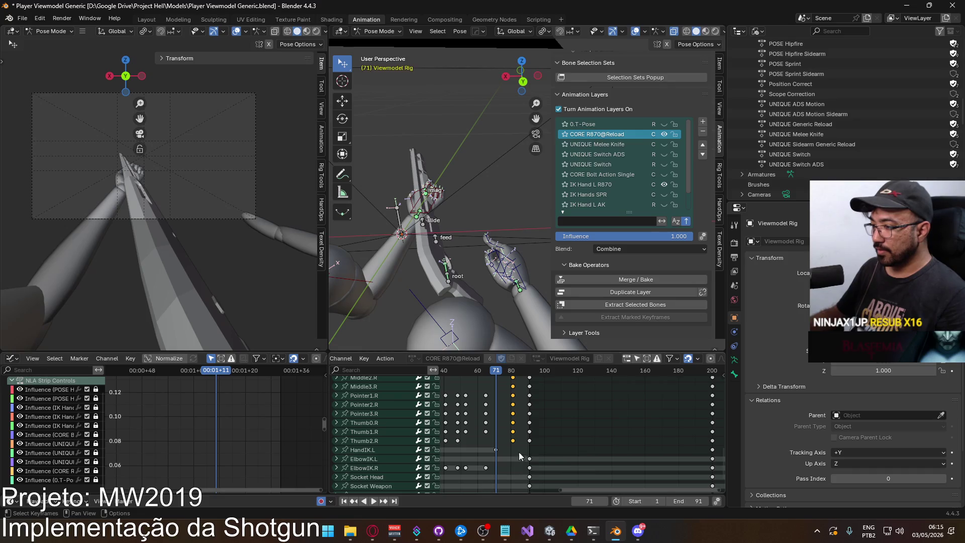
pyautogui.moveTo(523, 434)
pyautogui.mouseDown(button='middle')
pyautogui.moveTo(522, 441)
pyautogui.moveTo(525, 427)
pyautogui.mouseUp(button='middle')
pyautogui.moveTo(487, 373); pyautogui.dragTo(488, 373)
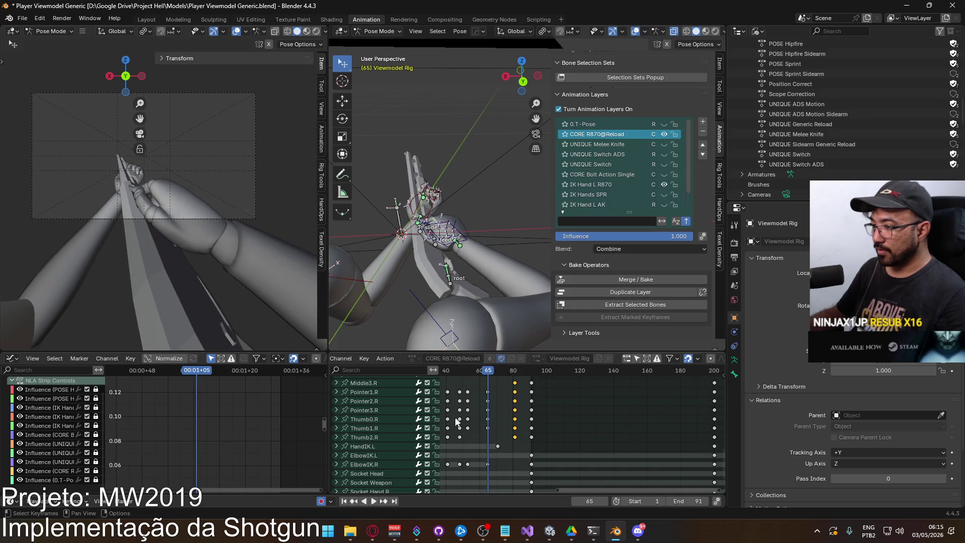
pyautogui.moveTo(470, 440); pyautogui.dragTo(473, 444, button='middle')
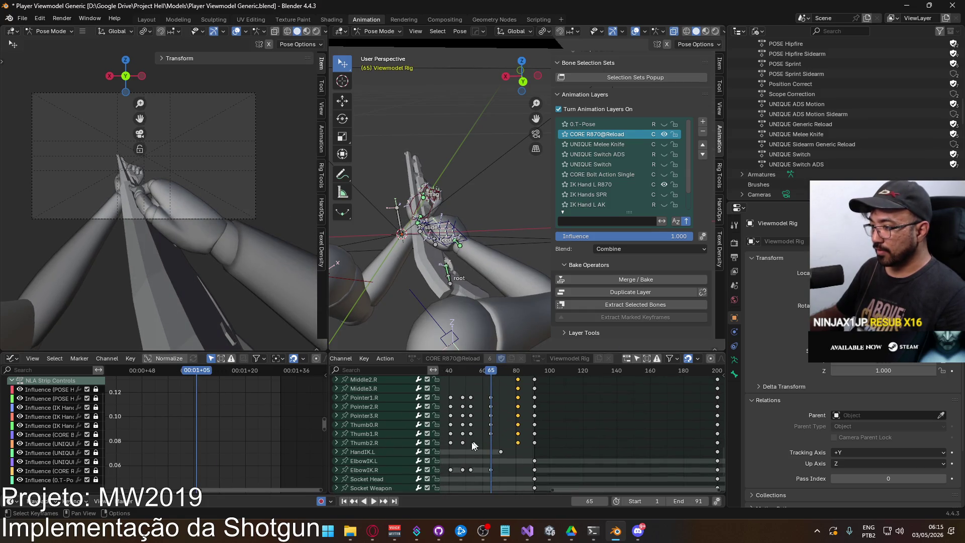
# Move the HandIK.L channel to the top of the channel list
pyautogui.click(374, 453)
pyautogui.rightClick(374, 453)
pyautogui.moveTo(379, 496)
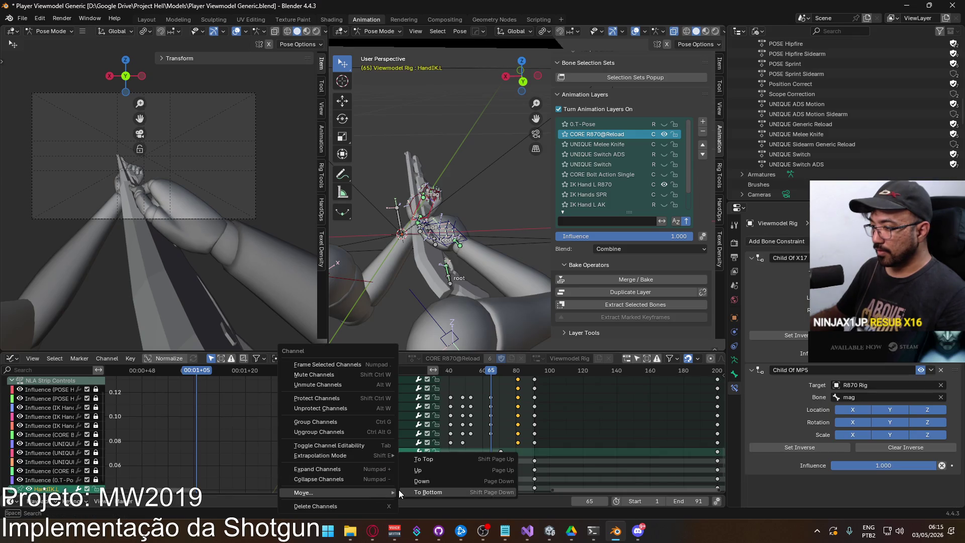
pyautogui.click(436, 460)
# Scrub to frame 70 to view the pose and select every key after frame 71
pyautogui.moveTo(510, 382)
pyautogui.mouseDown(button='middle')
pyautogui.moveTo(552, 415)
pyautogui.moveTo(518, 419)
pyautogui.mouseUp(button='middle')
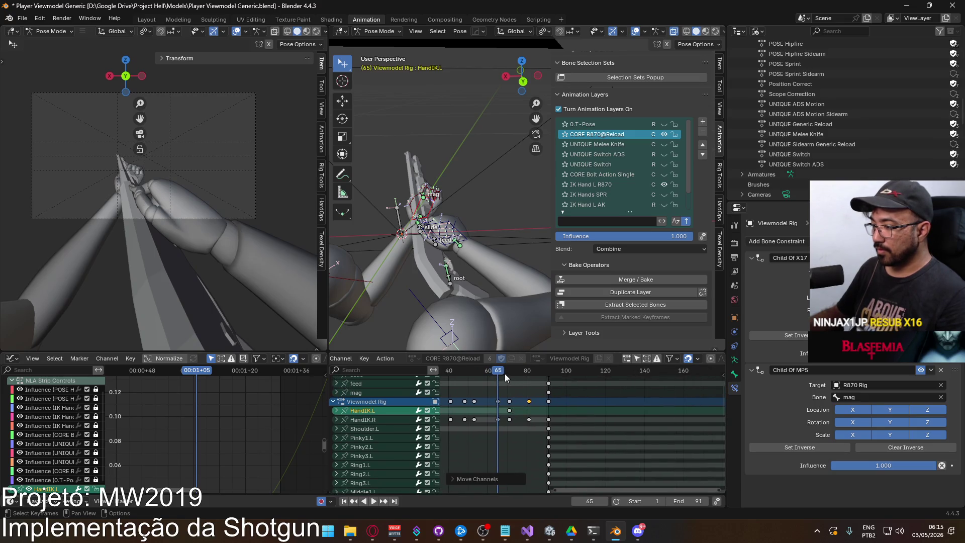
pyautogui.moveTo(499, 372); pyautogui.dragTo(509, 373)
pyautogui.scroll(3, 505, 427)
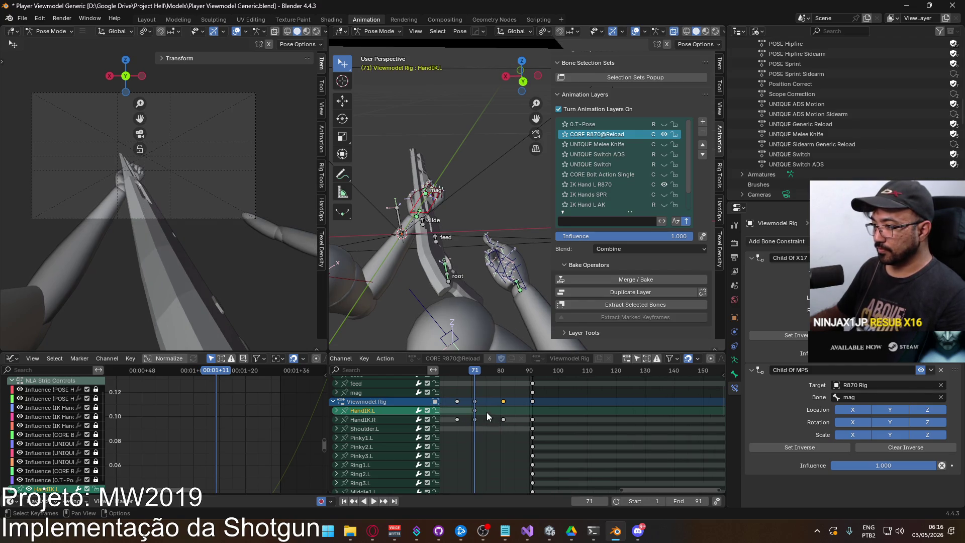
pyautogui.scroll(-2, 507, 408)
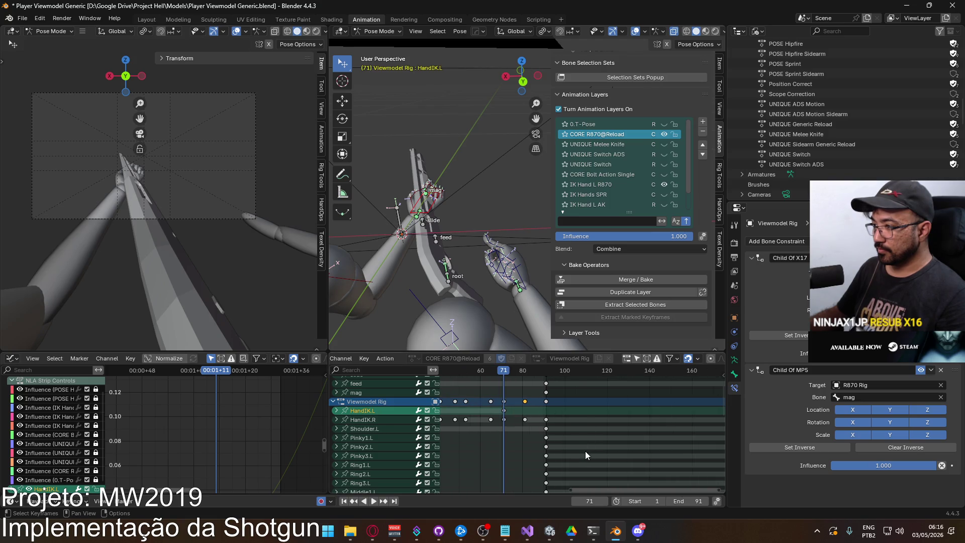
pyautogui.press(']')
# Slide the later reload keys further along in time and set the end frame to 101
pyautogui.scroll(2, 549, 404)
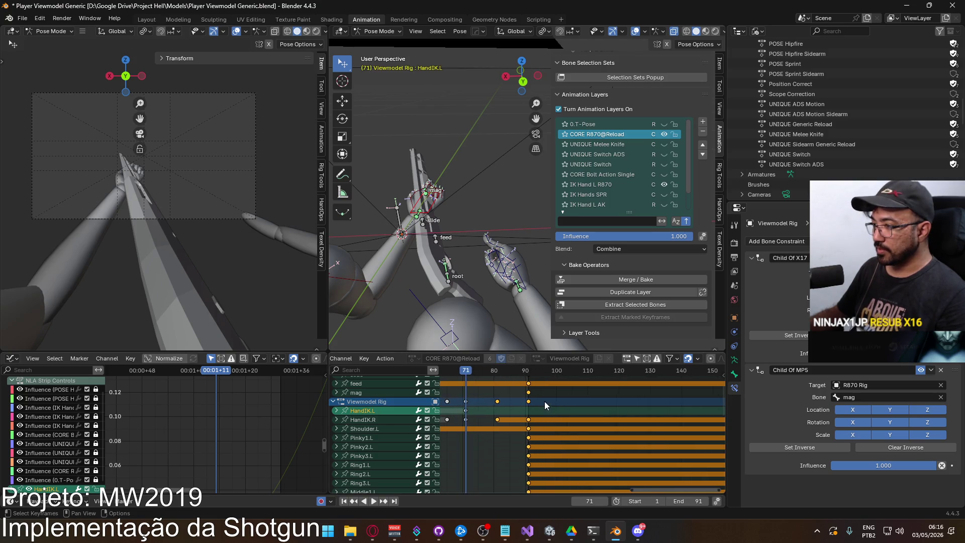
pyautogui.press('g')
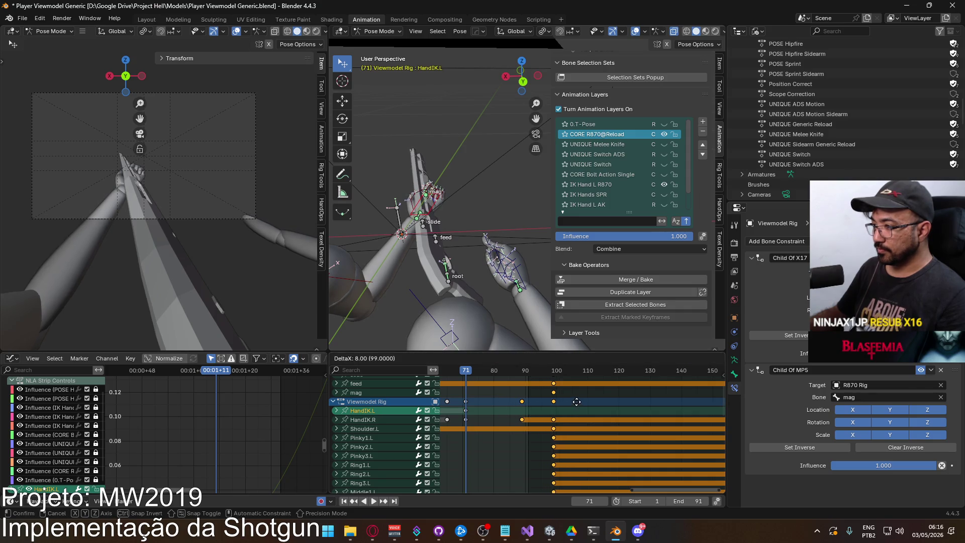
pyautogui.click(589, 407)
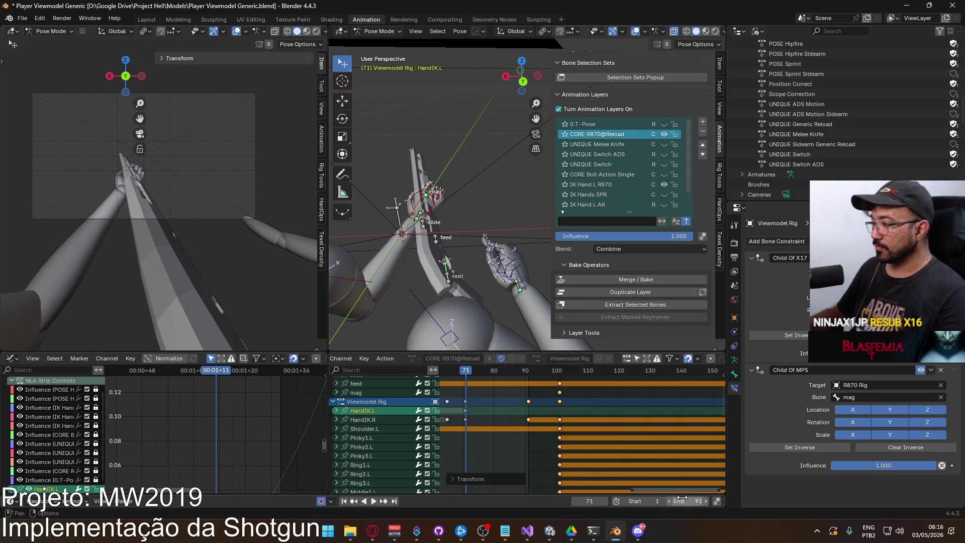
pyautogui.click(688, 500)
pyautogui.write('101')
pyautogui.press('Return')
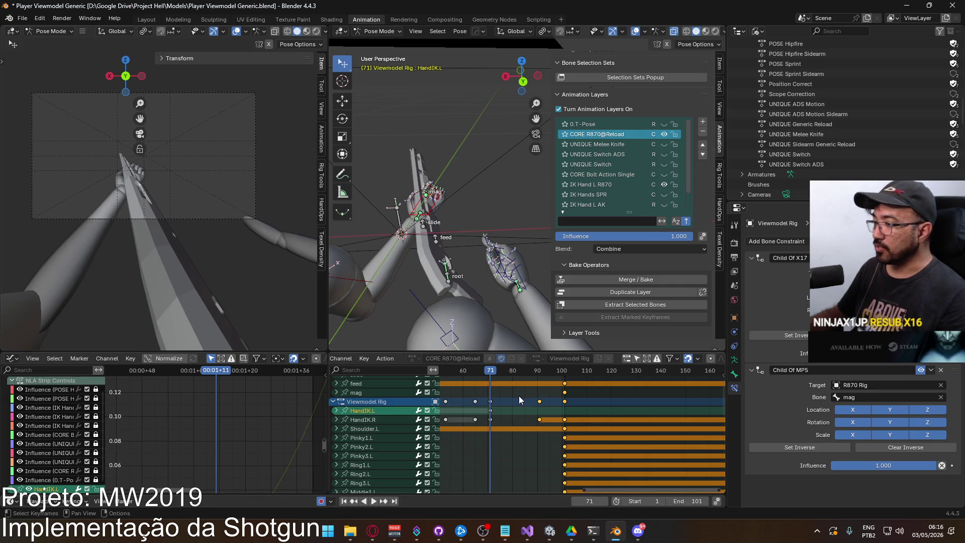
# Preview the reload, then move the frame 71 keys later to around frame 76
pyautogui.scroll(-2, 518, 389)
pyautogui.press('space')
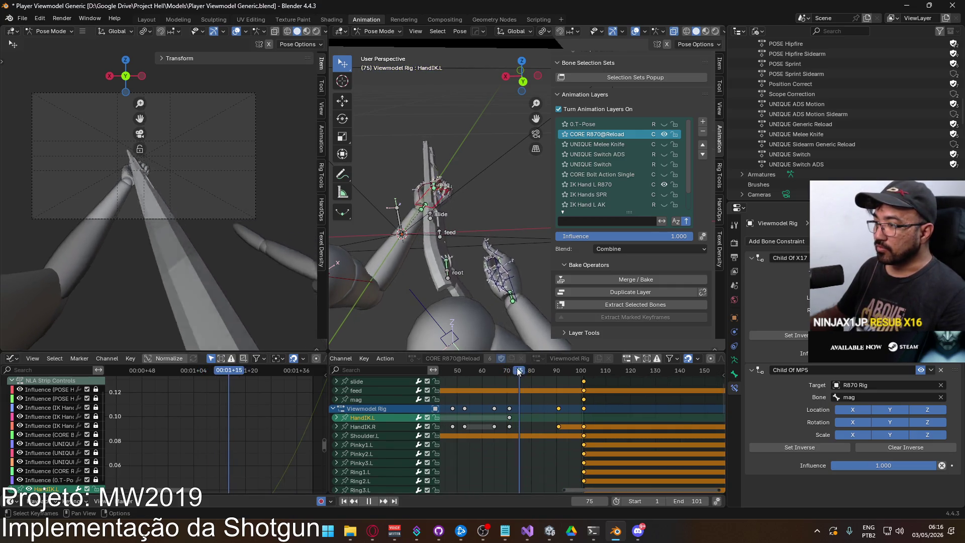
pyautogui.press('Escape')
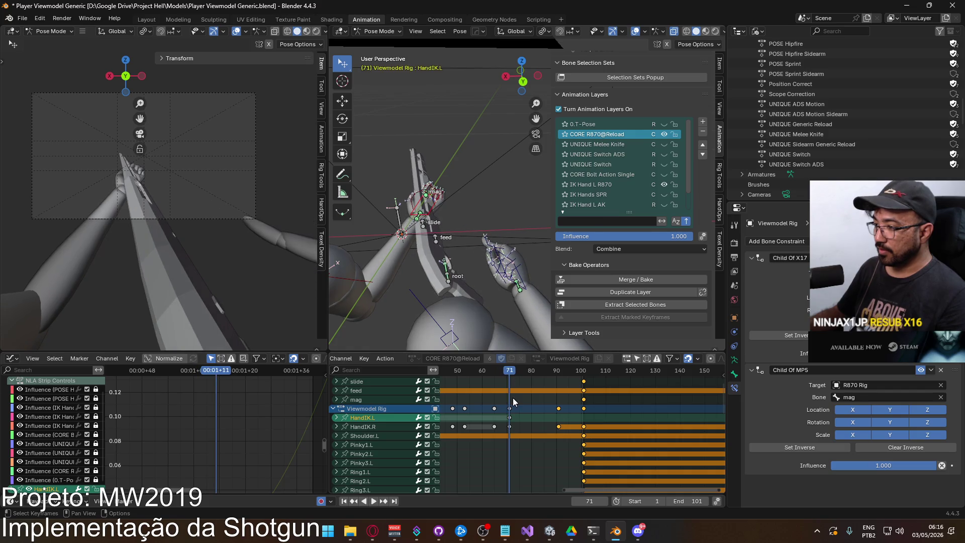
pyautogui.click(510, 408)
pyautogui.press('g')
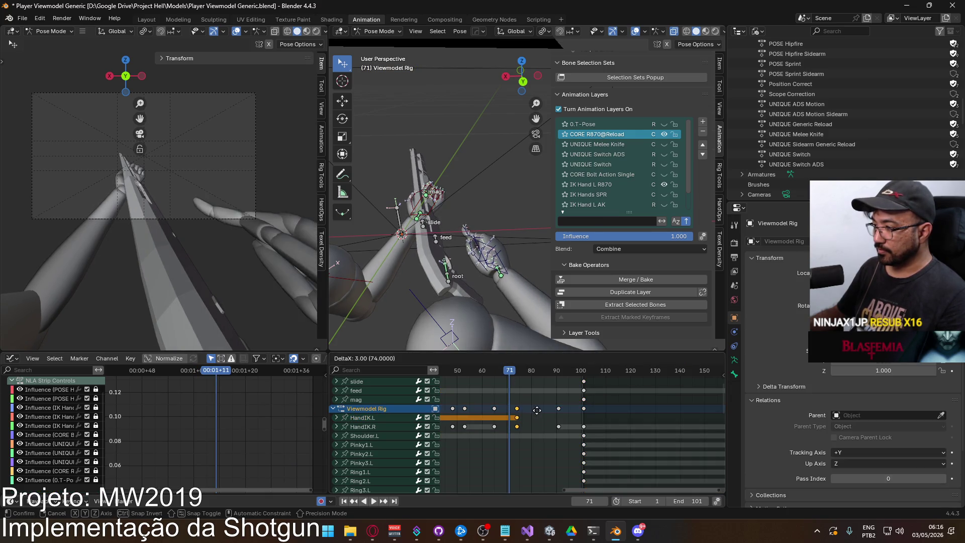
pyautogui.click(541, 408)
pyautogui.press('space')
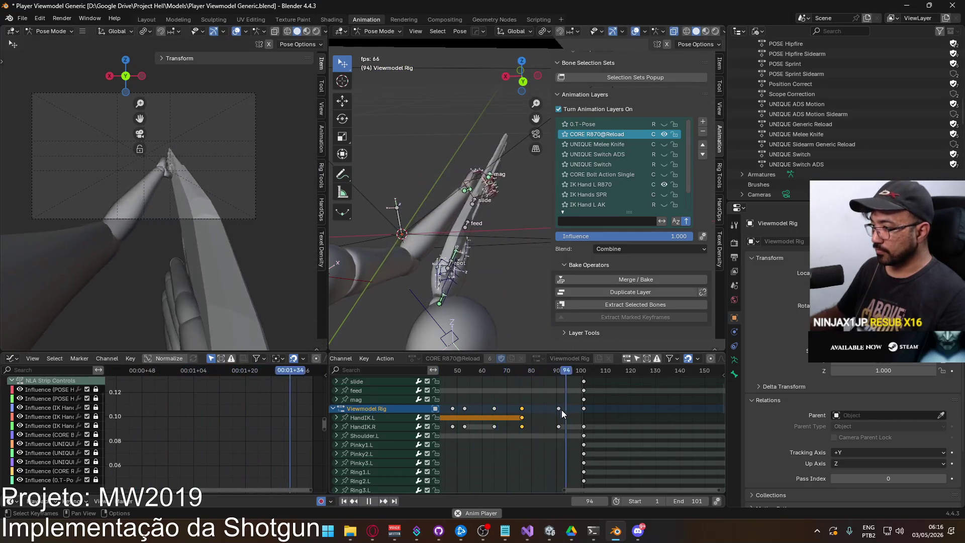
# Select the later reload keys between frames 75 and 100 for retiming
pyautogui.scroll(-2, 548, 400)
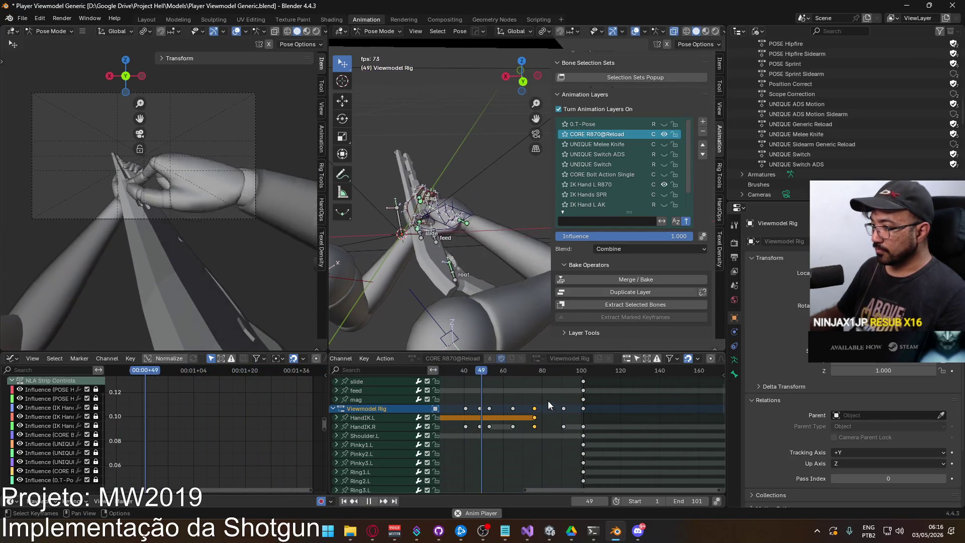
pyautogui.click(513, 372)
pyautogui.moveTo(595, 425); pyautogui.dragTo(533, 371)
pyautogui.press('Home')
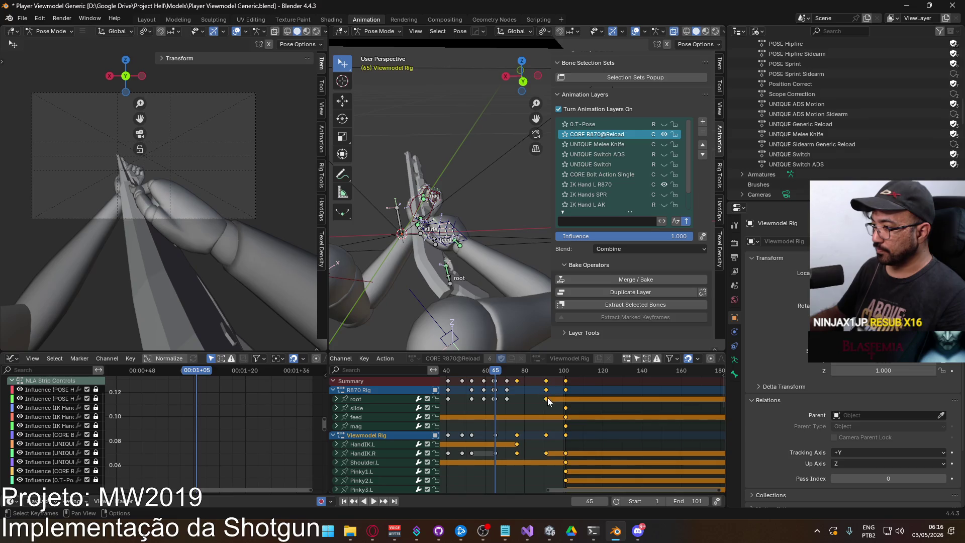
pyautogui.click(580, 433)
pyautogui.moveTo(518, 478); pyautogui.dragTo(514, 476)
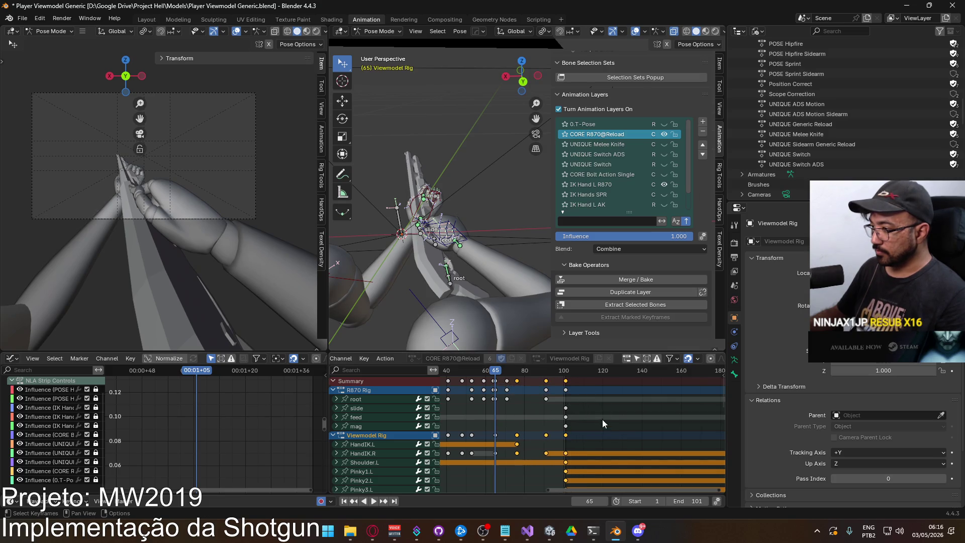
pyautogui.moveTo(607, 449)
pyautogui.mouseDown()
pyautogui.moveTo(442, 371)
pyautogui.moveTo(506, 371)
pyautogui.mouseUp()
# Scale the selected keys about 1.25× in time, set the end frame to 111, and check frames 91 and 73
pyautogui.scroll(1, 505, 414)
pyautogui.press('s')
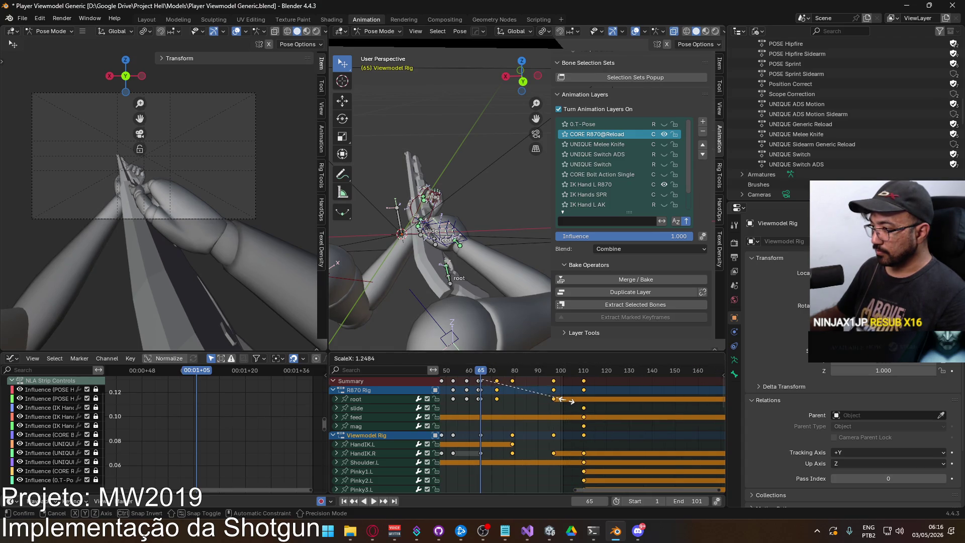
pyautogui.click(573, 401)
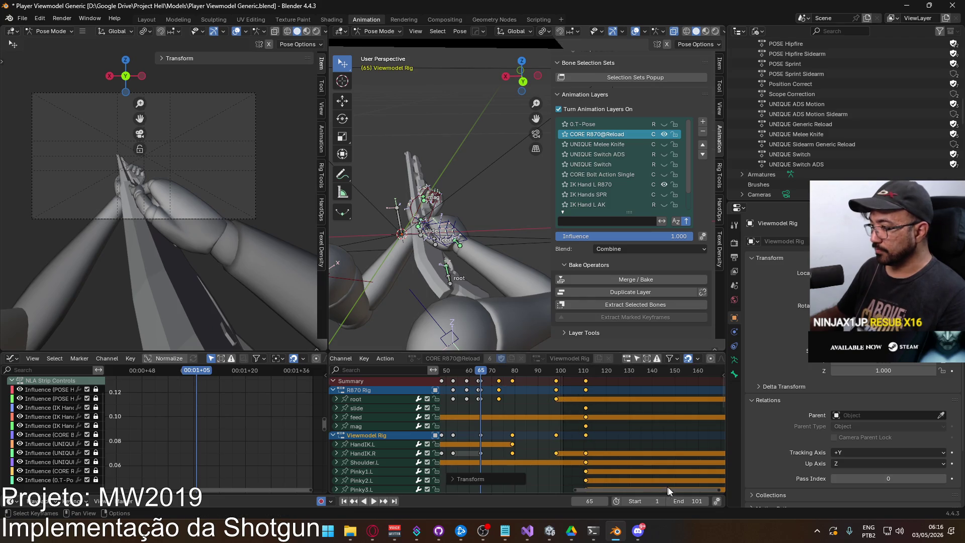
pyautogui.click(688, 500)
pyautogui.write('111')
pyautogui.press('Return')
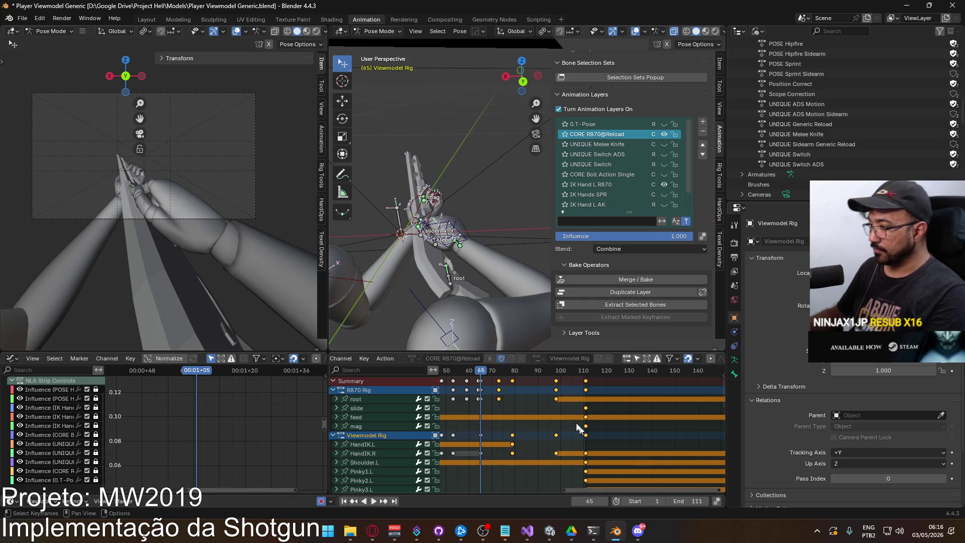
pyautogui.moveTo(484, 370); pyautogui.dragTo(541, 370)
pyautogui.click(499, 366)
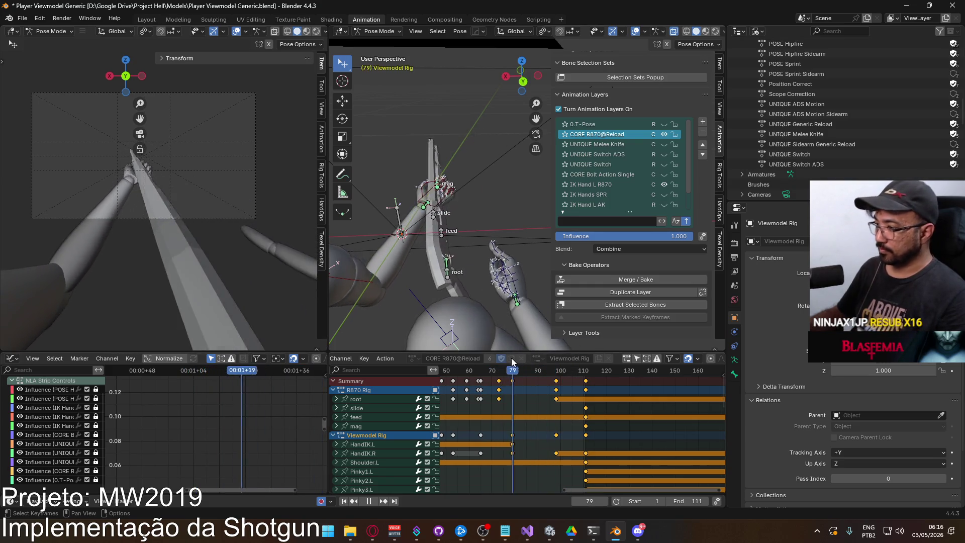
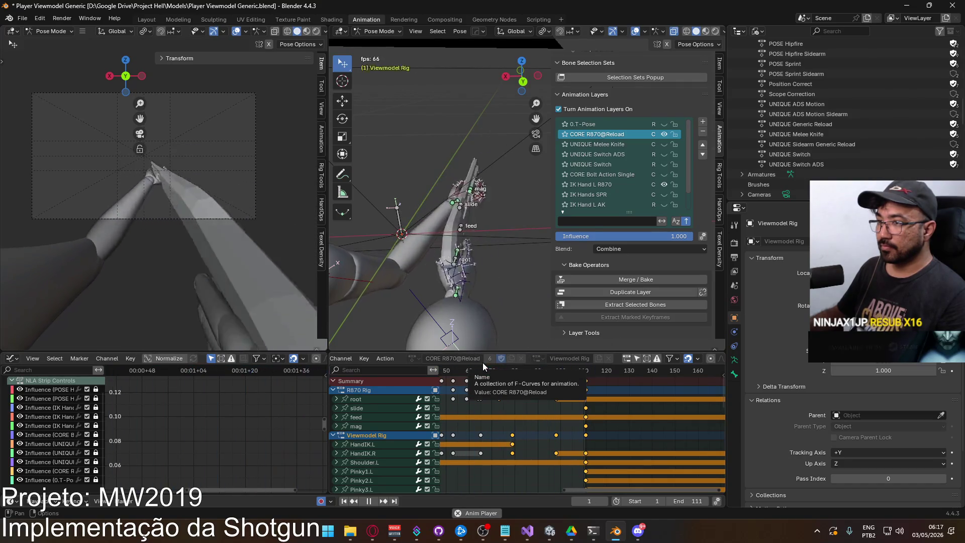
# Pause the reload animation at frame 78 and bring up the YouTube reload reference video
pyautogui.press('space')
pyautogui.press('space')
pyautogui.moveTo(500, 377); pyautogui.dragTo(513, 375)
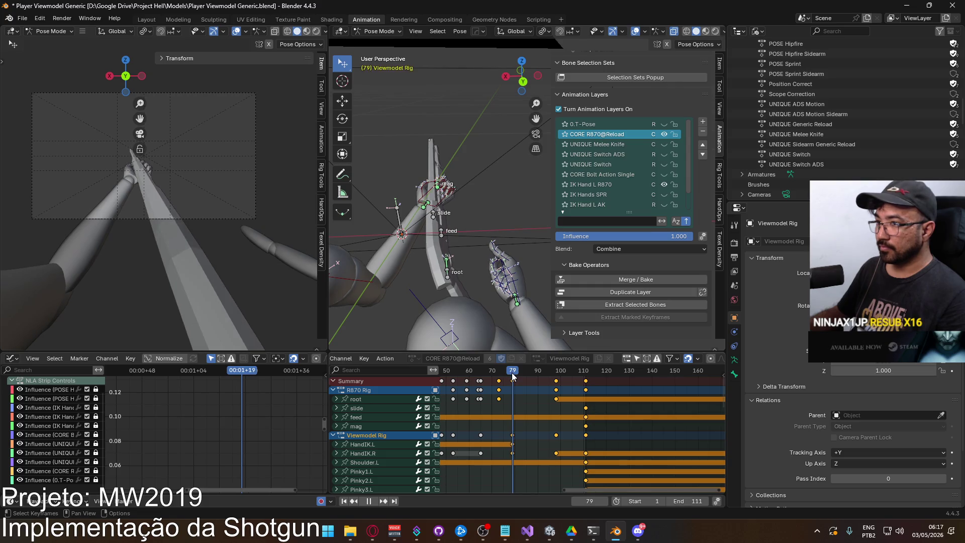
pyautogui.click(372, 530)
pyautogui.press('.')
pyautogui.press('.')
pyautogui.press('.')
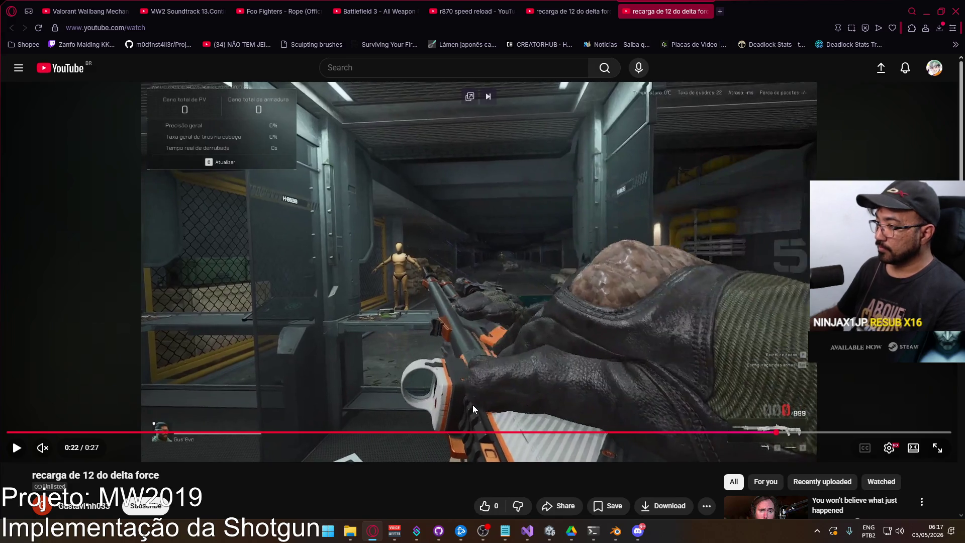
# Step the reference video forward several frames, then replay the Blender reload from frames 66–78
pyautogui.press('.')
pyautogui.press('.')
pyautogui.press('.')
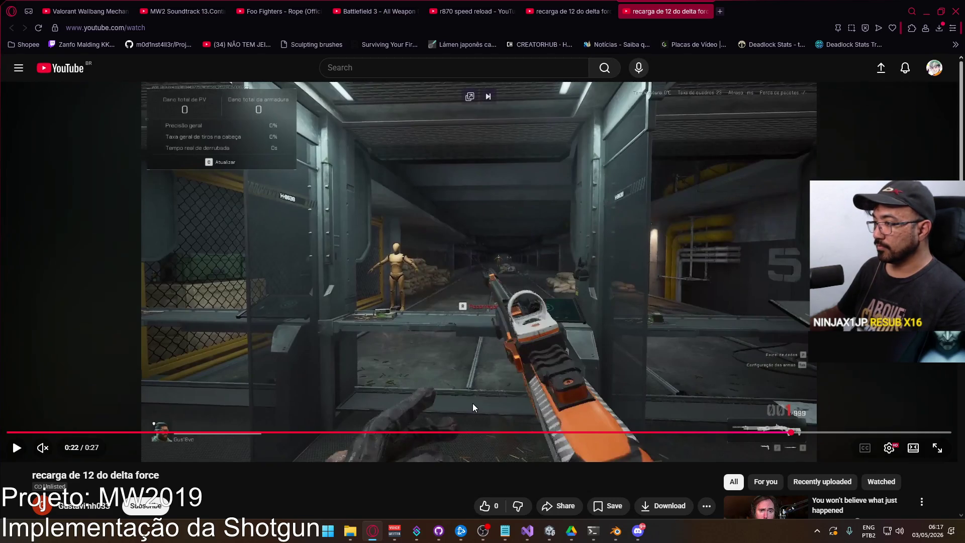
pyautogui.hotkey('alt', 'Tab')
pyautogui.moveTo(509, 373)
pyautogui.mouseDown()
pyautogui.moveTo(480, 379)
pyautogui.moveTo(556, 374)
pyautogui.mouseUp()
pyautogui.press('space')
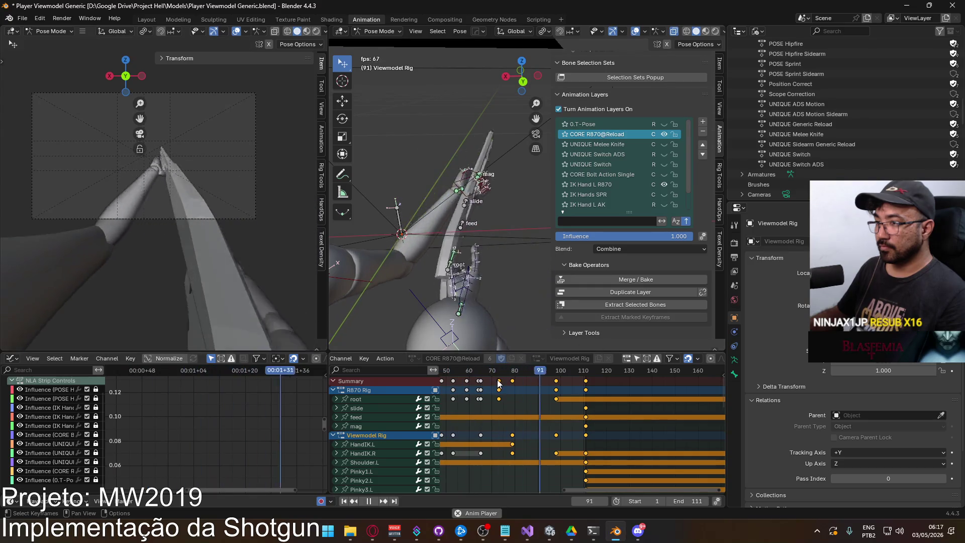
# Select the HandIK.R channel and replay the reload animation from frame 65
pyautogui.press('space')
pyautogui.click(556, 381)
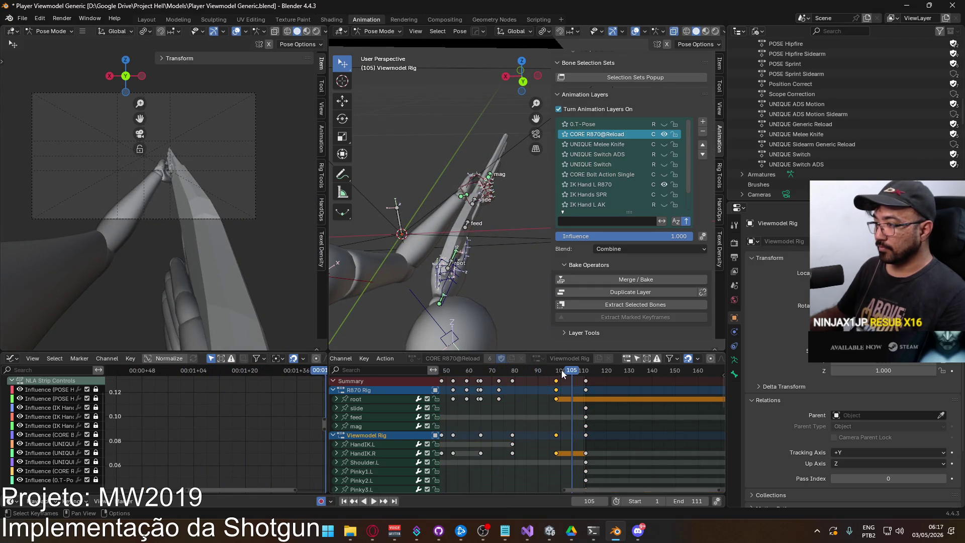
pyautogui.click(381, 453)
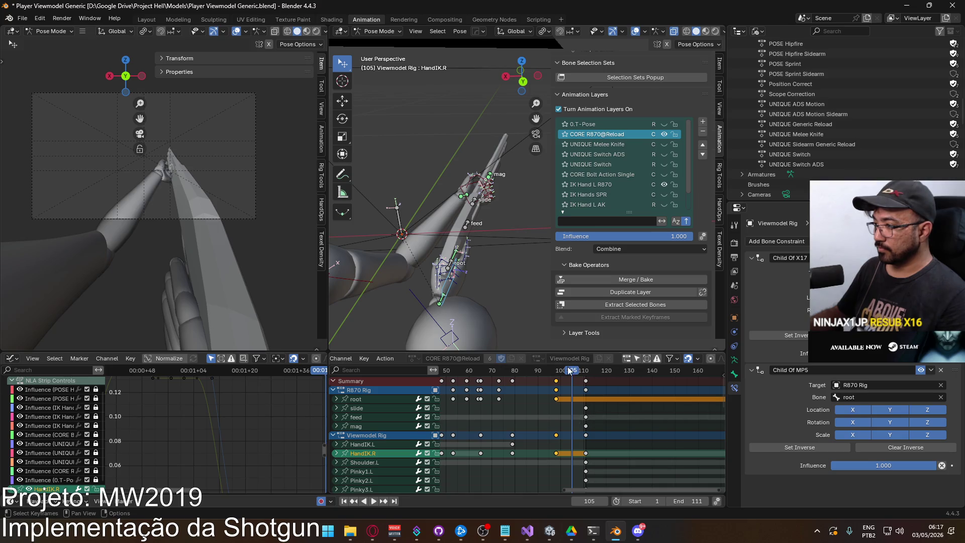
pyautogui.press('space')
pyautogui.moveTo(486, 400); pyautogui.dragTo(512, 395)
# Save the blend file, reposition HandIK.R, and box-select the frame-100 finger keys
pyautogui.moveTo(507, 299)
pyautogui.mouseDown(button='middle')
pyautogui.moveTo(510, 322)
pyautogui.moveTo(500, 297)
pyautogui.moveTo(442, 263)
pyautogui.moveTo(452, 194)
pyautogui.moveTo(480, 167)
pyautogui.moveTo(466, 203)
pyautogui.moveTo(487, 223)
pyautogui.moveTo(504, 207)
pyautogui.moveTo(487, 242)
pyautogui.mouseUp(button='middle')
pyautogui.hotkey('ctrl', 's')
pyautogui.press('g')
pyautogui.click(470, 223)
pyautogui.moveTo(532, 434)
pyautogui.mouseDown(button='middle')
pyautogui.moveTo(529, 443)
pyautogui.moveTo(538, 416)
pyautogui.moveTo(552, 448)
pyautogui.moveTo(547, 478)
pyautogui.mouseUp(button='middle')
pyautogui.moveTo(533, 399); pyautogui.dragTo(566, 480)
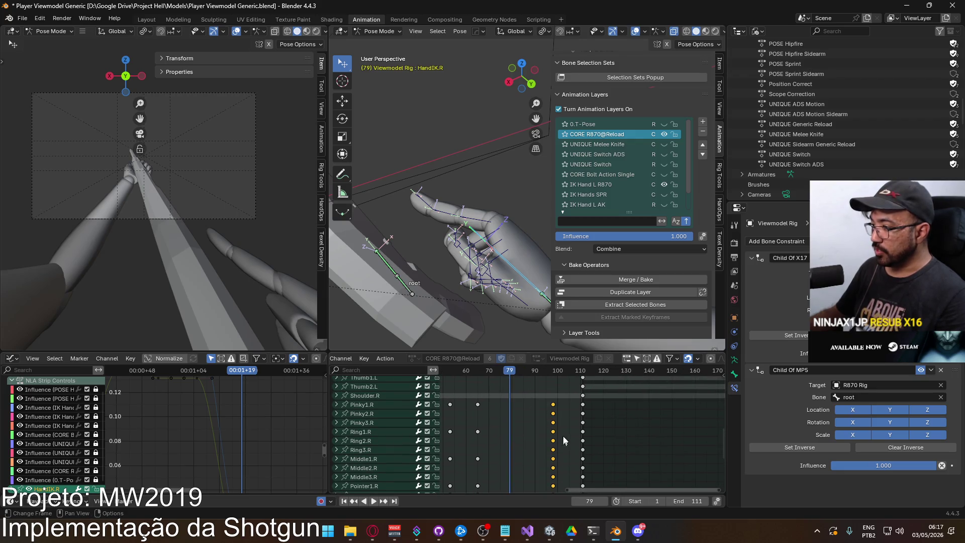
# Move the selected finger keys to frame 79, then try bending Pointer2.R and undo it
pyautogui.press('g')
pyautogui.click(520, 437)
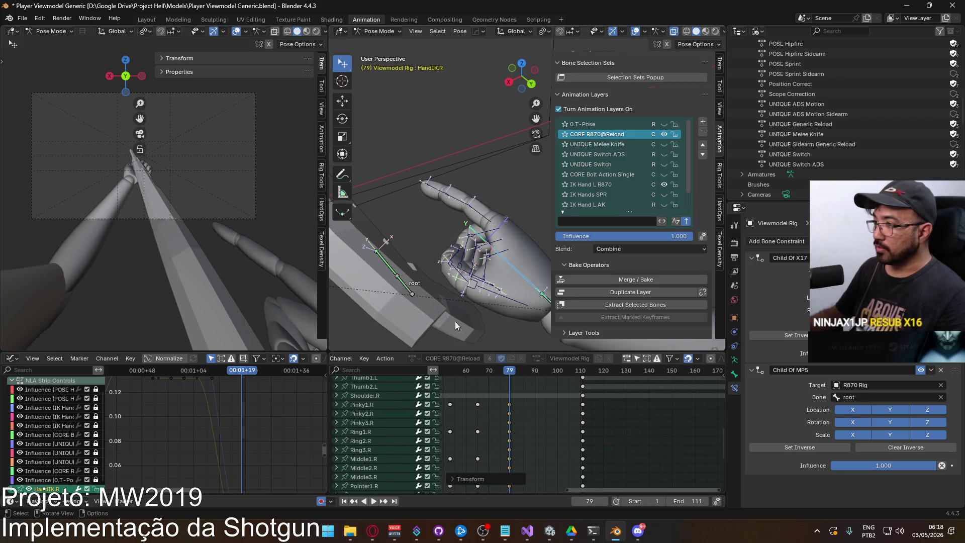
pyautogui.moveTo(490, 311)
pyautogui.mouseDown(button='middle')
pyautogui.moveTo(464, 301)
pyautogui.moveTo(514, 291)
pyautogui.moveTo(465, 249)
pyautogui.mouseUp(button='middle')
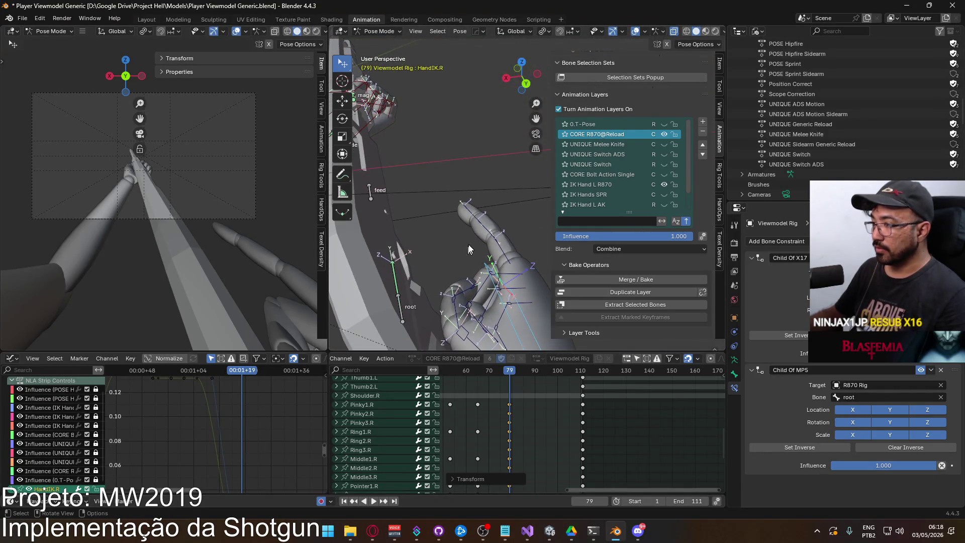
pyautogui.click(490, 234)
pyautogui.press('r')
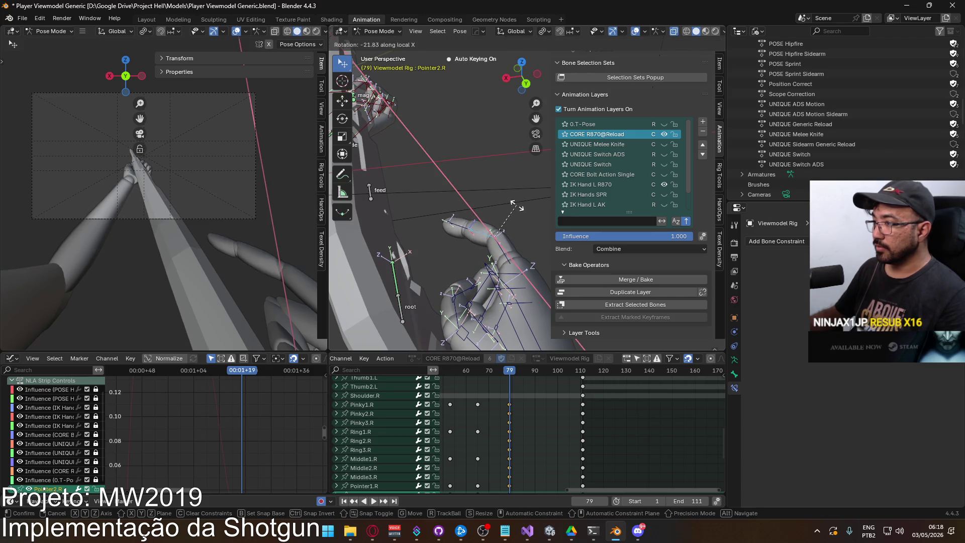
pyautogui.click(452, 225)
pyautogui.click(503, 234)
pyautogui.hotkey('ctrl', 'z')
pyautogui.hotkey('ctrl', 'z')
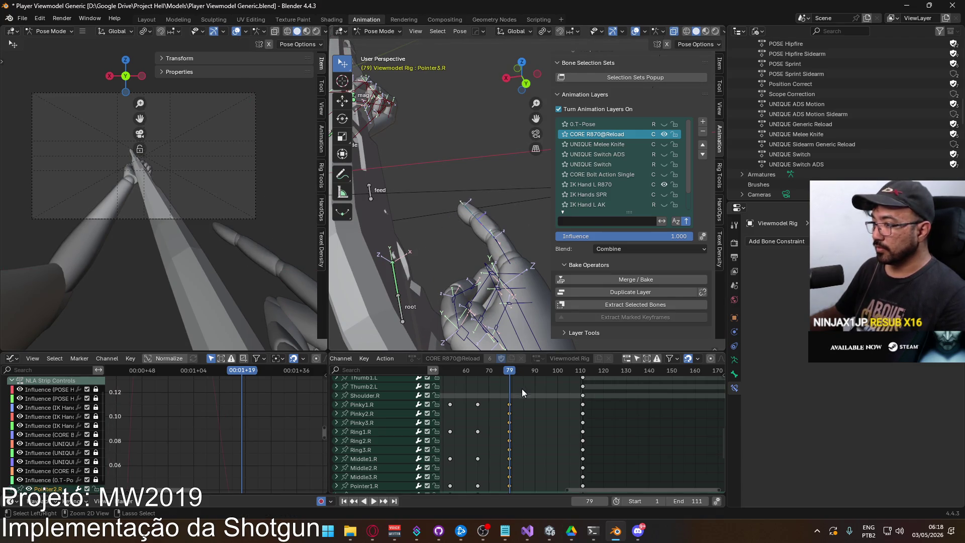
# Try pasting the index finger pose at frame 98, undo it, and return to frame 79
pyautogui.moveTo(513, 400)
pyautogui.keyDown('ctrl'); pyautogui.mouseDown(button='middle')
pyautogui.moveTo(524, 373)
pyautogui.moveTo(521, 394)
pyautogui.mouseUp(button='middle'); pyautogui.keyUp('ctrl')
pyautogui.scroll(-3, 539, 475)
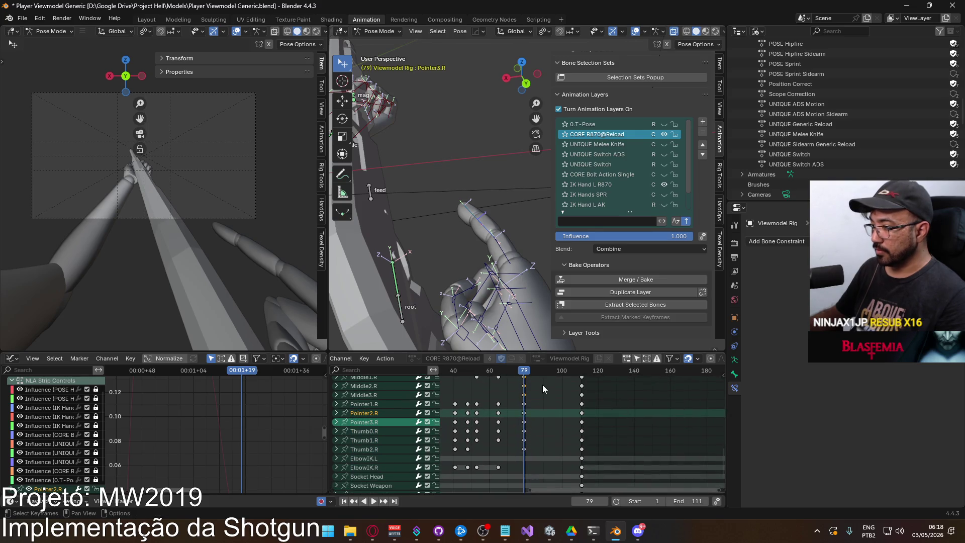
pyautogui.moveTo(526, 373); pyautogui.dragTo(551, 369)
pyautogui.scroll(10, 539, 443)
pyautogui.hotkey('ctrl', 'v')
pyautogui.scroll(-10, 540, 420)
pyautogui.scroll(1, 533, 432)
pyautogui.hotkey('ctrl', 'z')
pyautogui.moveTo(547, 374); pyautogui.dragTo(513, 374)
# Select the finger channels Pinky1.R through Thumb2.R and go to frame 98
pyautogui.moveTo(369, 410); pyautogui.dragTo(367, 475)
pyautogui.scroll(5, 372, 442)
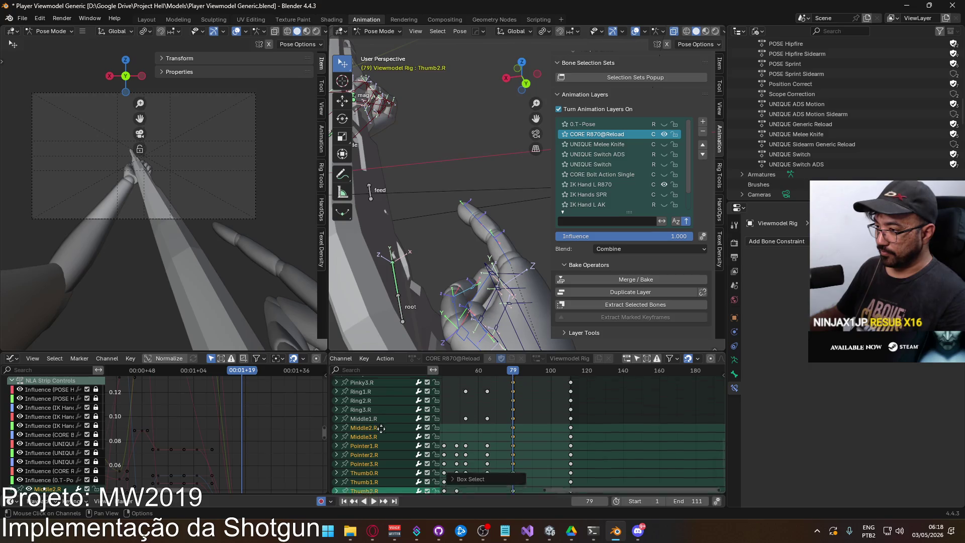
pyautogui.press('b')
pyautogui.moveTo(385, 412); pyautogui.dragTo(366, 470)
pyautogui.moveTo(515, 373); pyautogui.dragTo(546, 374)
pyautogui.scroll(8, 563, 391)
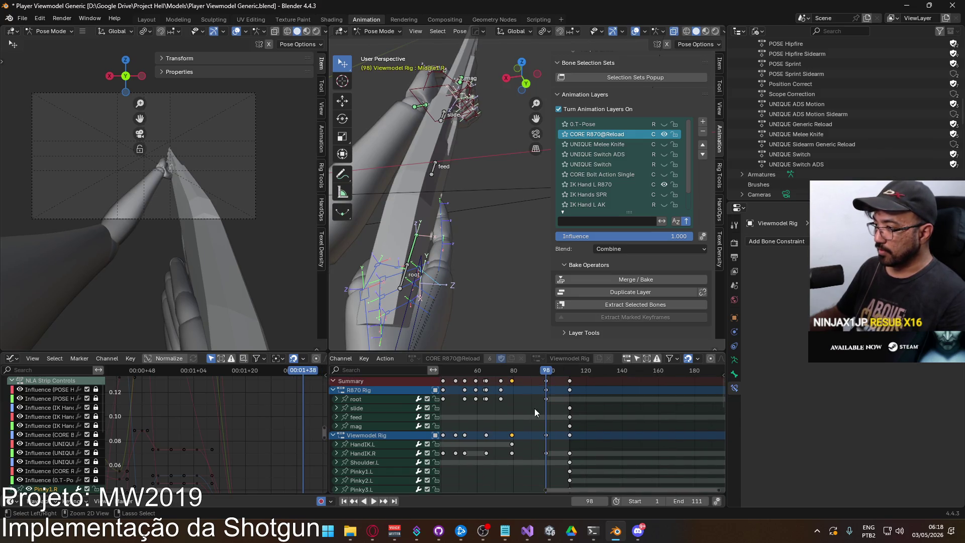
# Paste the copied finger pose onto all finger channels at frame 98, stopping playback at frame 79
pyautogui.scroll(-10, 535, 411)
pyautogui.press('a')
pyautogui.hotkey('ctrl', 'v')
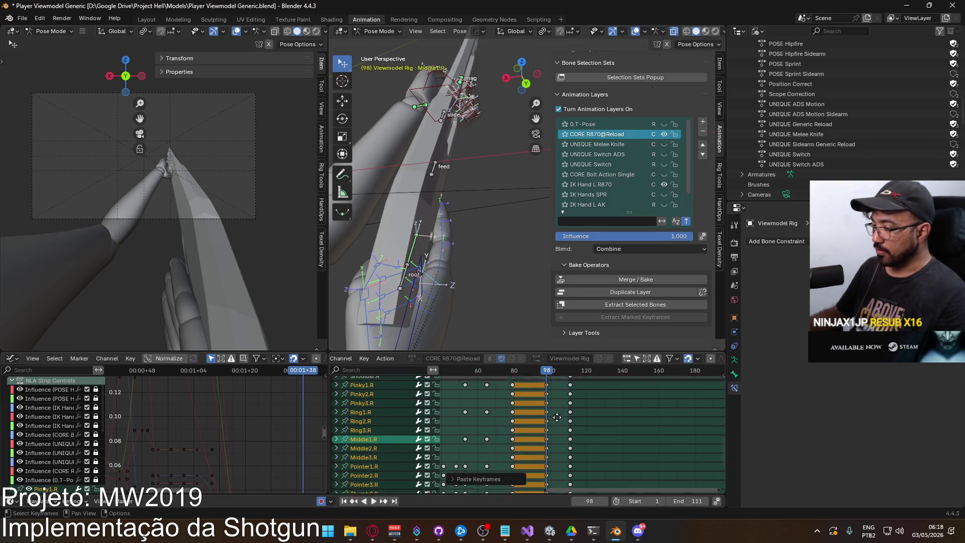
pyautogui.scroll(3, 556, 413)
pyautogui.hotkey('shift', 'ctrl', 'space')
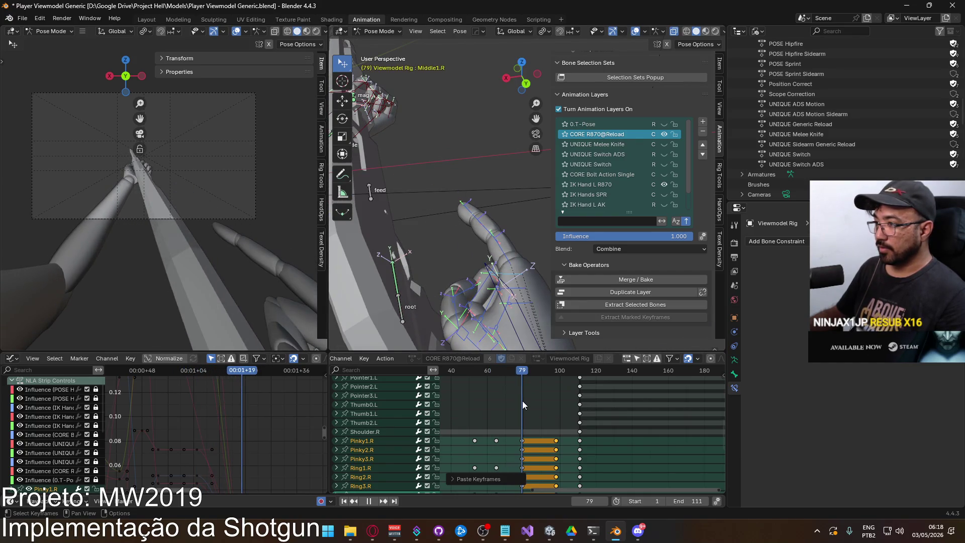
pyautogui.press('space')
# Select the pinky, ring and index finger bones and reset their rotation to straight at frame 79
pyautogui.moveTo(508, 341)
pyautogui.mouseDown(button='middle')
pyautogui.moveTo(476, 249)
pyautogui.moveTo(431, 219)
pyautogui.moveTo(366, 215)
pyautogui.moveTo(432, 272)
pyautogui.moveTo(465, 282)
pyautogui.moveTo(472, 275)
pyautogui.mouseUp(button='middle')
pyautogui.click(452, 293)
pyautogui.press('c')
pyautogui.moveTo(472, 275); pyautogui.dragTo(490, 259)
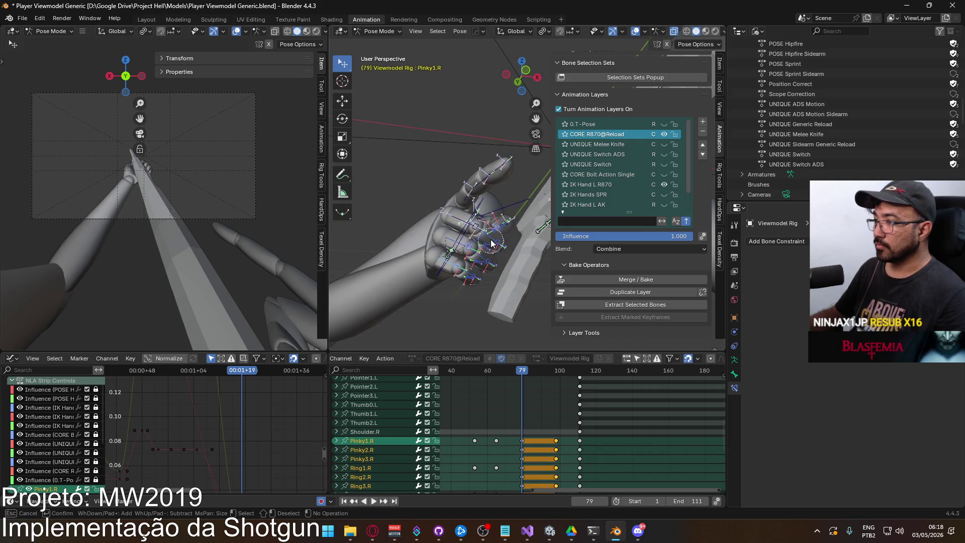
pyautogui.rightClick(485, 240)
pyautogui.moveTo(497, 234); pyautogui.dragTo(510, 250, button='middle')
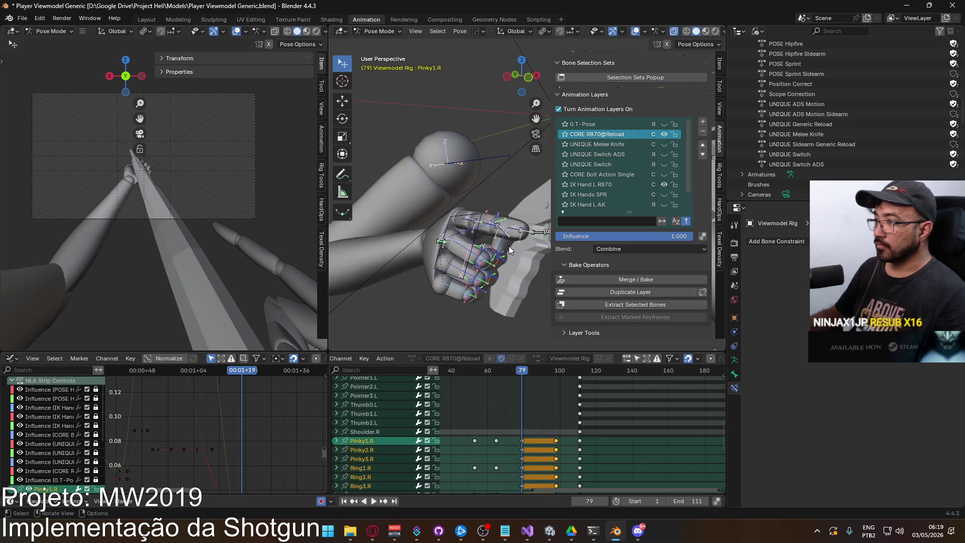
pyautogui.click(485, 237)
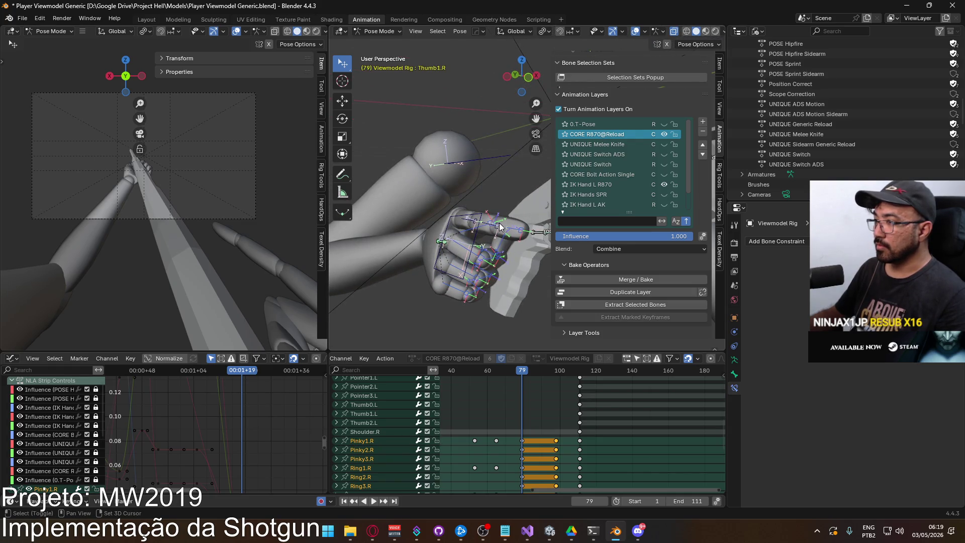
pyautogui.hotkey('alt', 'r')
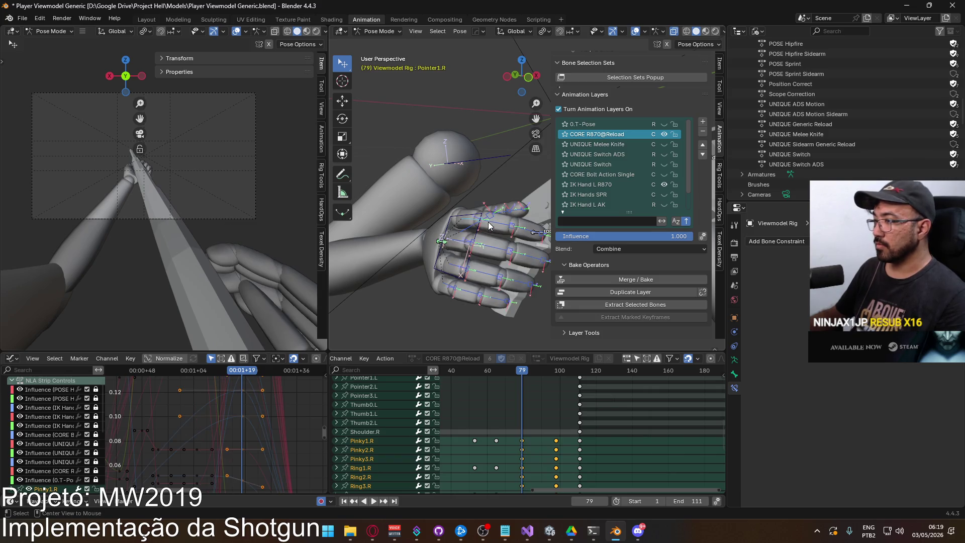
# Review the finger animation between frames 64 and 79, then switch to the YouTube reference
pyautogui.moveTo(489, 228)
pyautogui.mouseDown(button='middle')
pyautogui.moveTo(493, 283)
pyautogui.moveTo(510, 290)
pyautogui.mouseUp(button='middle')
pyautogui.moveTo(530, 370)
pyautogui.mouseDown()
pyautogui.moveTo(496, 375)
pyautogui.moveTo(522, 376)
pyautogui.mouseUp()
pyautogui.scroll(-2, 534, 451)
pyautogui.press('space')
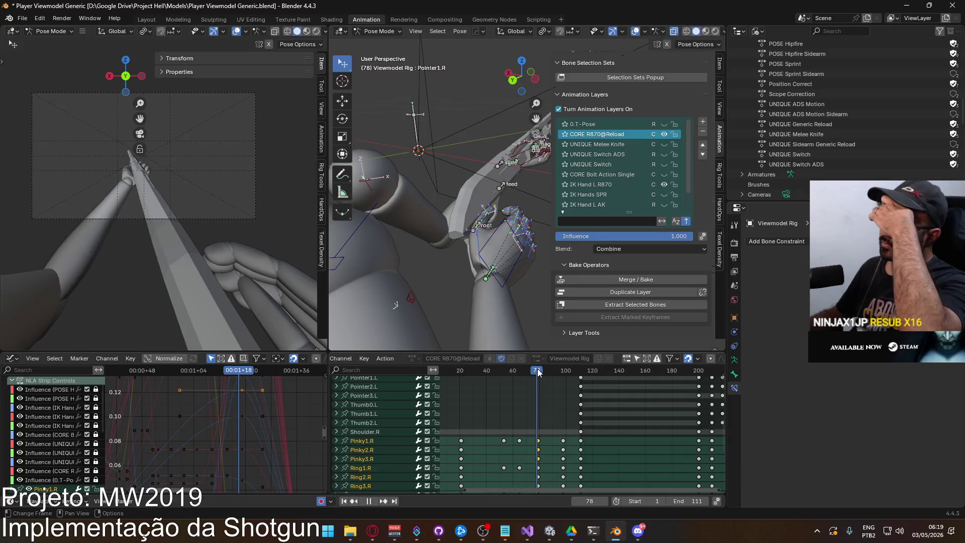
pyautogui.click(518, 372)
pyautogui.moveTo(518, 372); pyautogui.dragTo(538, 372)
pyautogui.scroll(10, 548, 402)
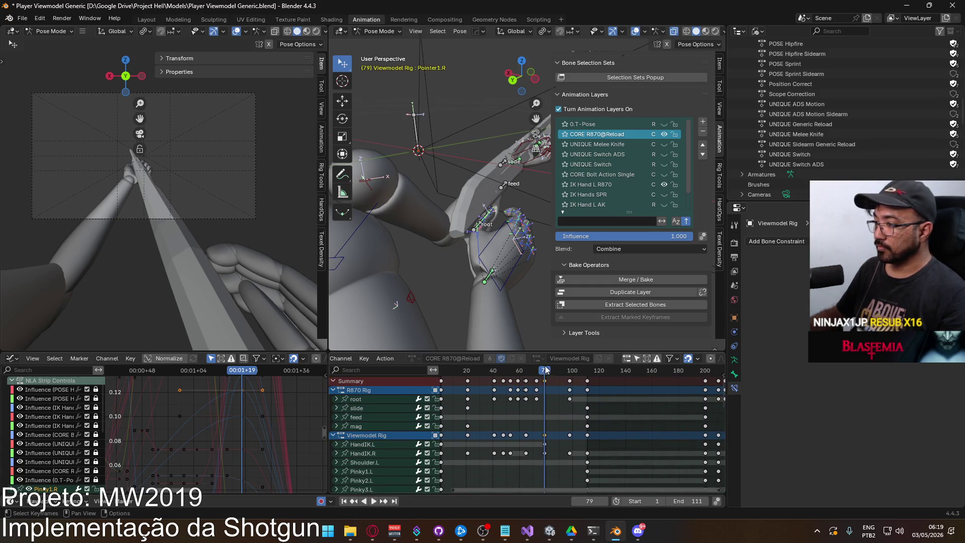
pyautogui.press('space')
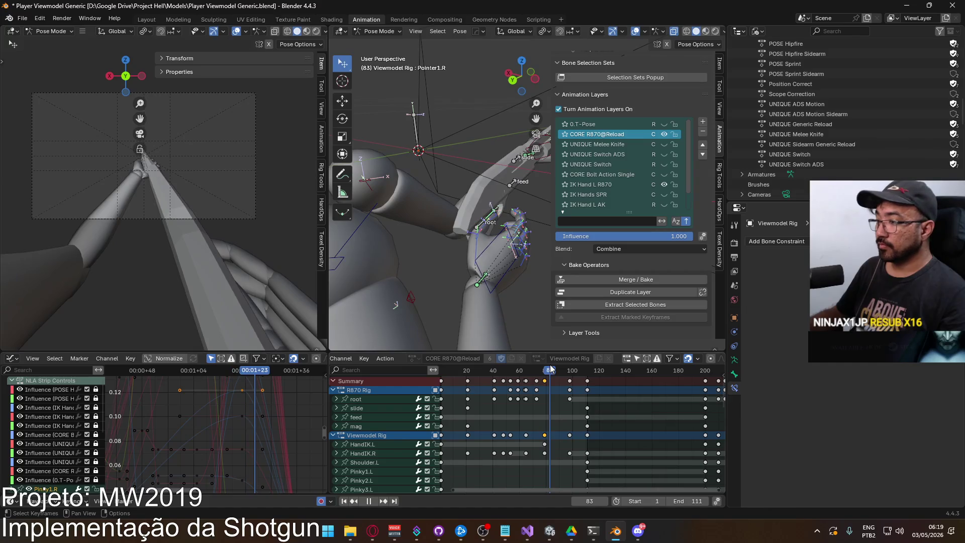
pyautogui.moveTo(550, 369); pyautogui.dragTo(544, 370)
pyautogui.hotkey('alt', 'Tab')
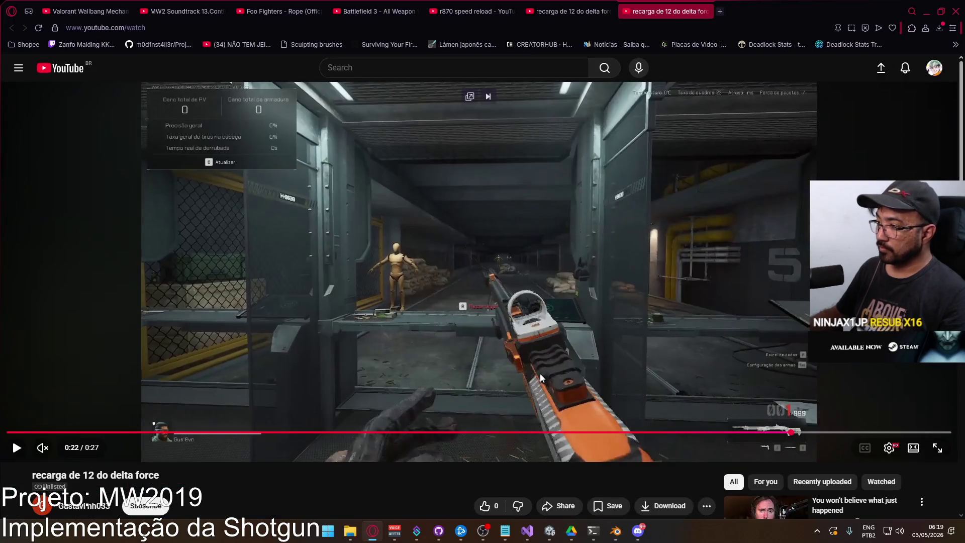
# Step the reference video back five frames and forward one, then return to Blender at frame 69
pyautogui.press(',')
pyautogui.press(',')
pyautogui.press(',')
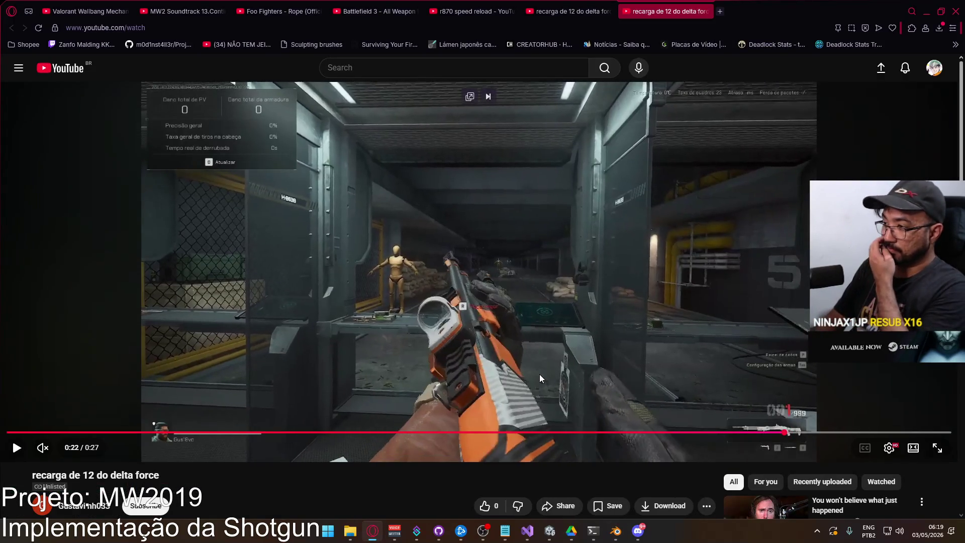
pyautogui.press(',')
pyautogui.press(',')
pyautogui.press(',')
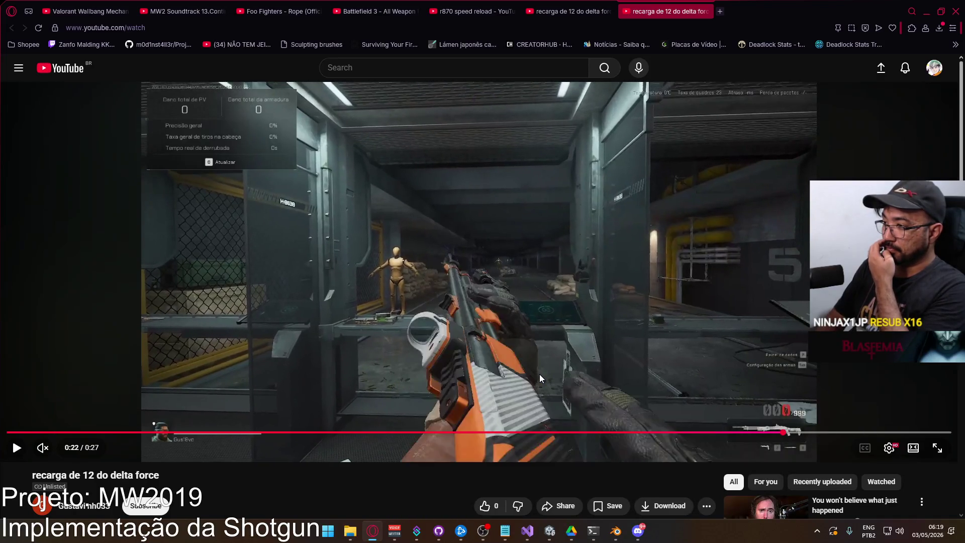
pyautogui.press(',')
pyautogui.press(',')
pyautogui.press(',')
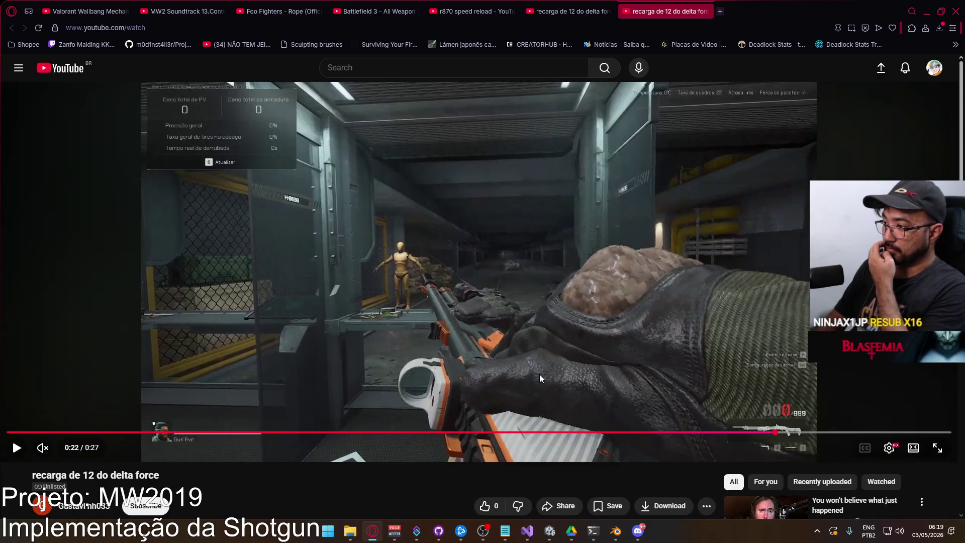
pyautogui.press(',')
pyautogui.press(',')
pyautogui.press(',')
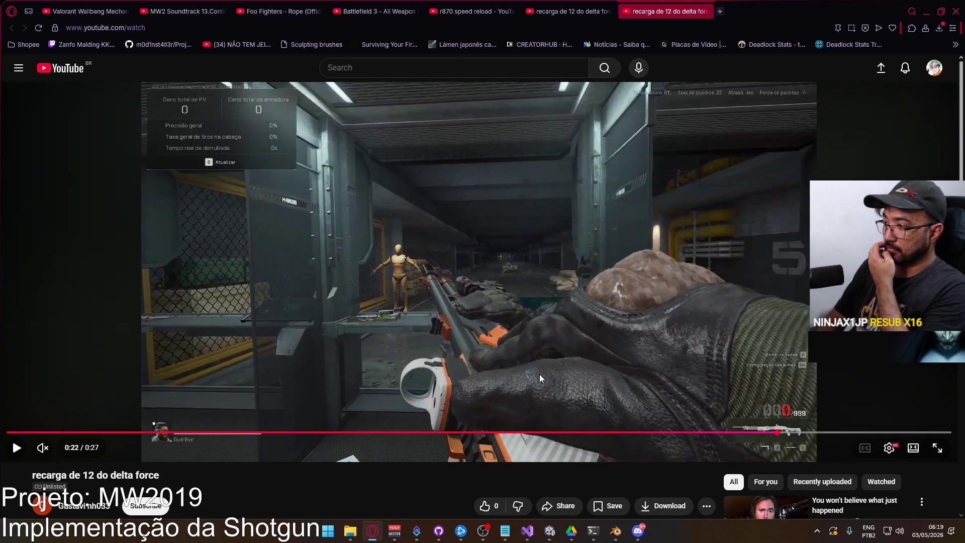
pyautogui.press(',')
pyautogui.press('.')
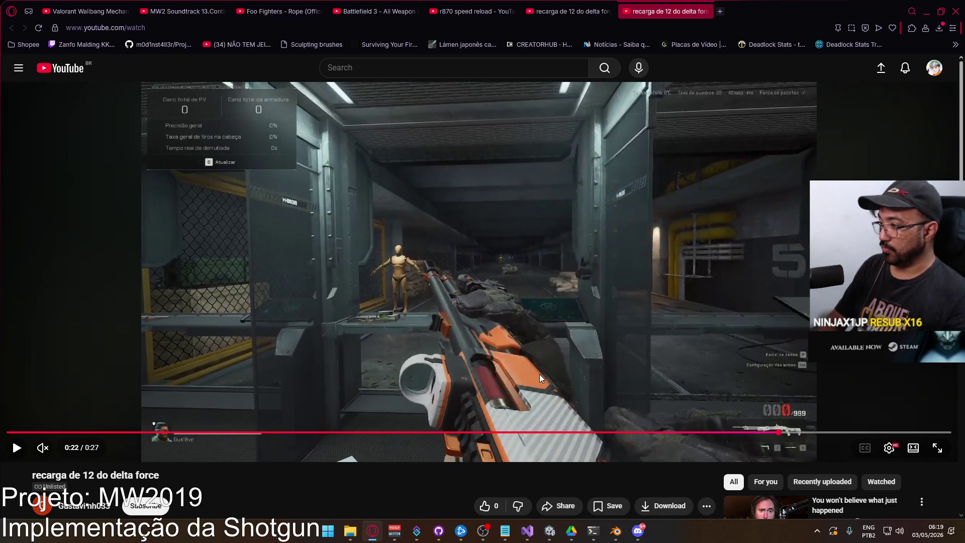
pyautogui.hotkey('alt', 'Tab')
pyautogui.moveTo(547, 374); pyautogui.dragTo(526, 372)
# Move the hand keys at frame 79 earlier to frame 71 and play back to check timing
pyautogui.scroll(4, 530, 386)
pyautogui.moveTo(477, 399); pyautogui.dragTo(523, 401, button='middle')
pyautogui.moveTo(510, 384)
pyautogui.mouseDown()
pyautogui.moveTo(553, 376)
pyautogui.moveTo(535, 373)
pyautogui.mouseUp()
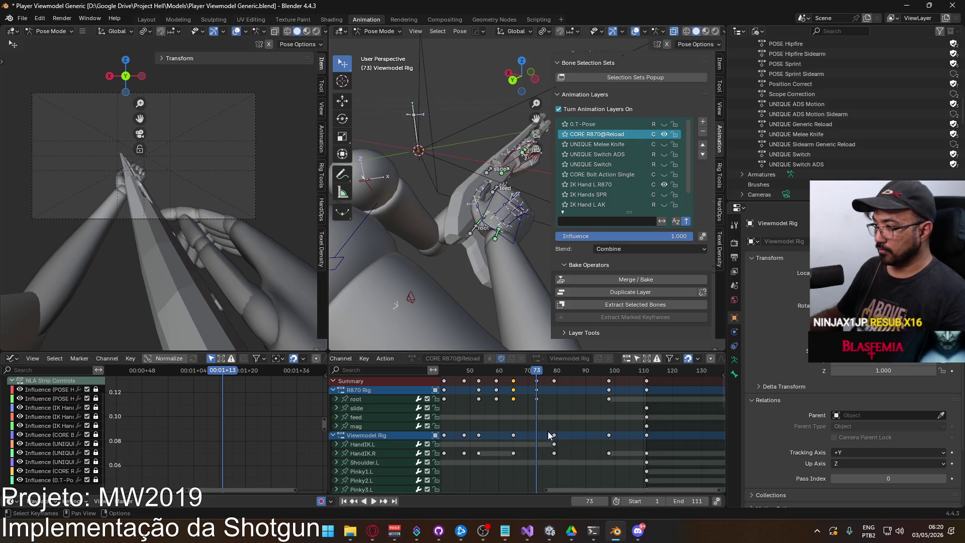
pyautogui.click(555, 435)
pyautogui.press('g')
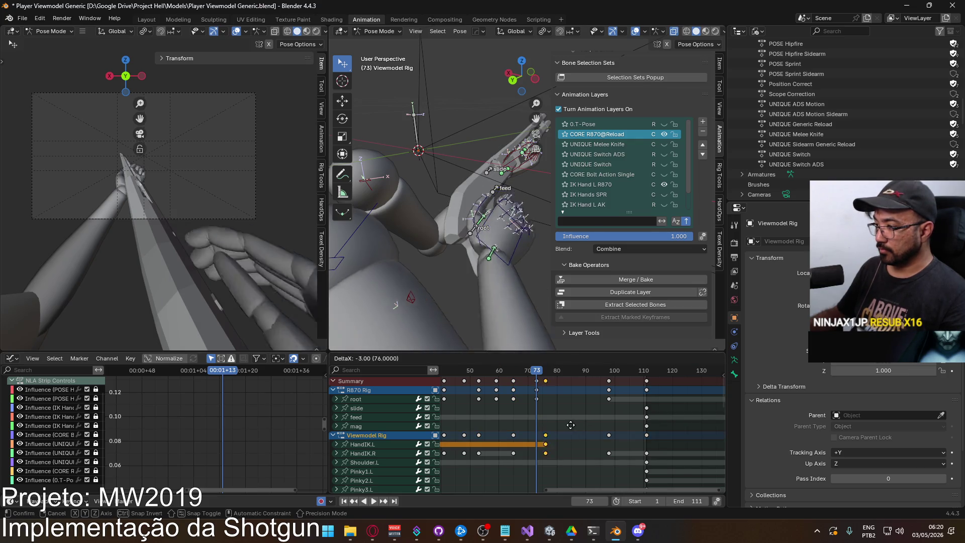
pyautogui.click(535, 372)
pyautogui.press('space')
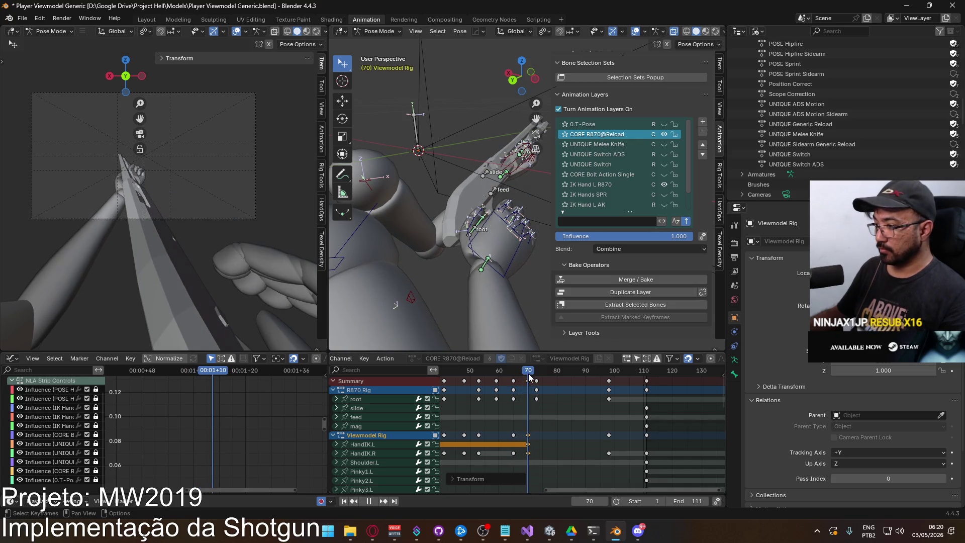
pyautogui.press('space')
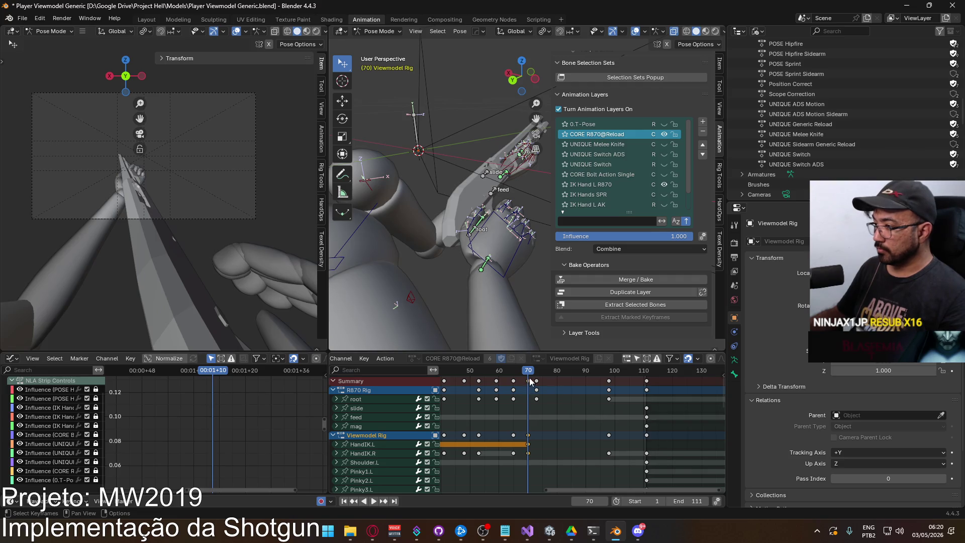
pyautogui.click(533, 371)
pyautogui.press('space')
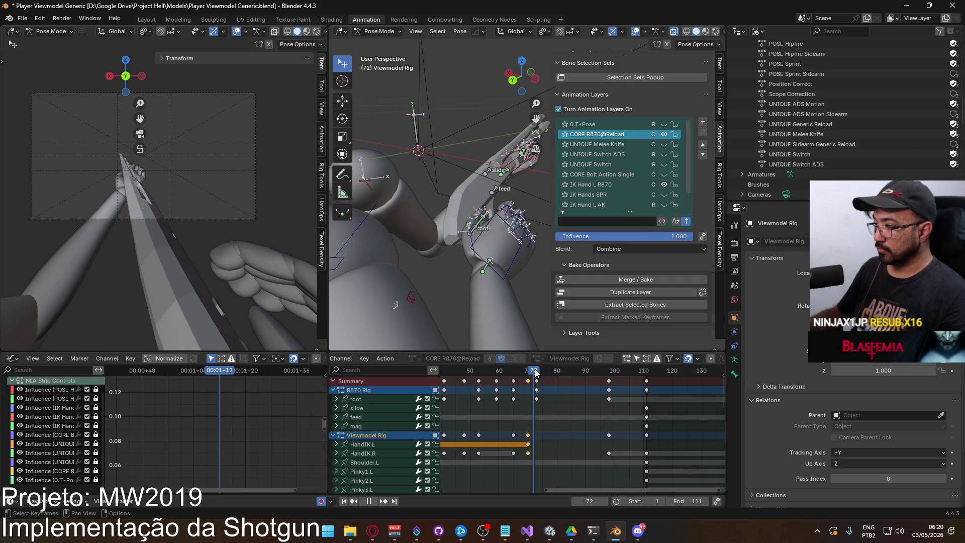
# Move only the HandIK.R key from frame 100 to frame 73
pyautogui.click(609, 382)
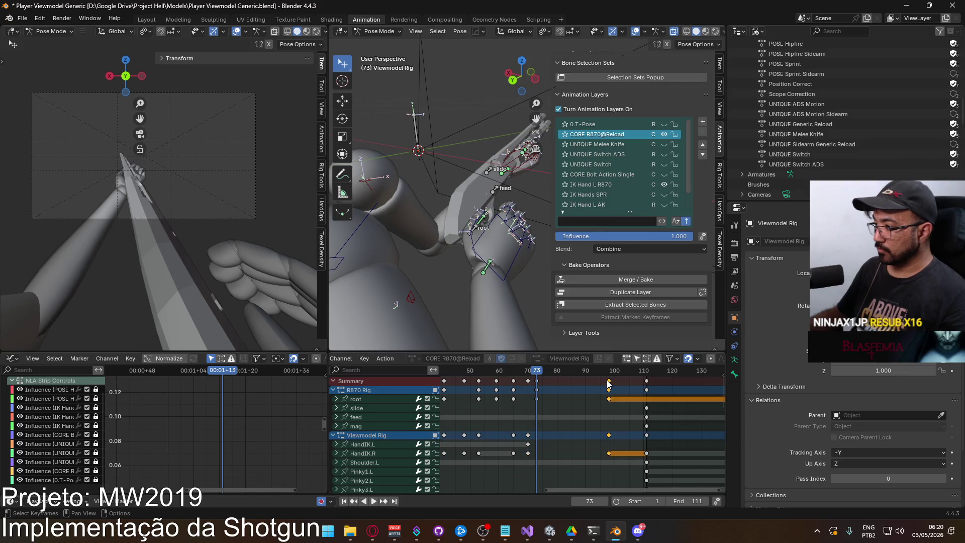
pyautogui.press('g')
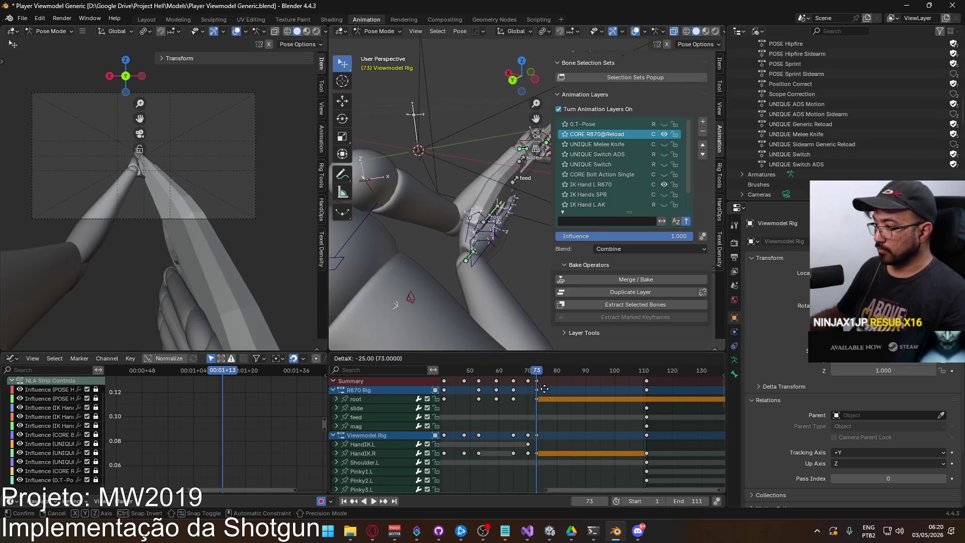
pyautogui.press('Escape')
pyautogui.click(608, 452)
pyautogui.press('g')
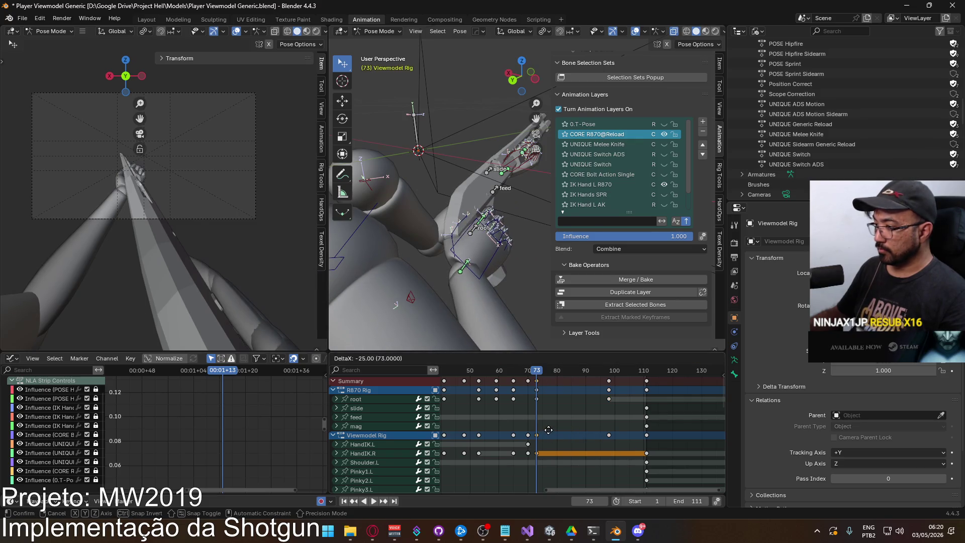
pyautogui.click(548, 430)
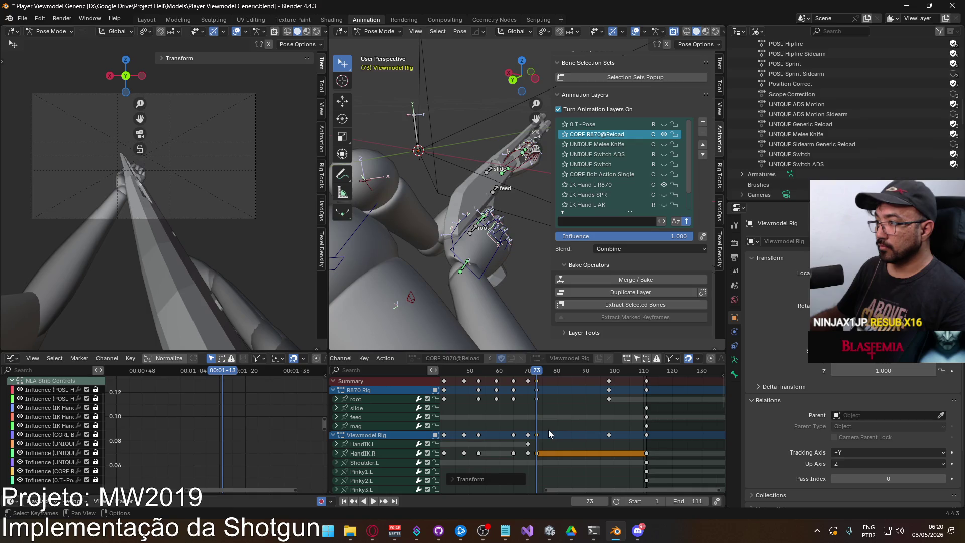
pyautogui.scroll(-5, 569, 444)
# Box-select the later finger keys and shift them earlier to around frame 73
pyautogui.scroll(-3, 552, 432)
pyautogui.keyDown('shift'); pyautogui.scroll(-4, 558, 442); pyautogui.keyUp('shift')
pyautogui.moveTo(551, 379); pyautogui.dragTo(581, 457)
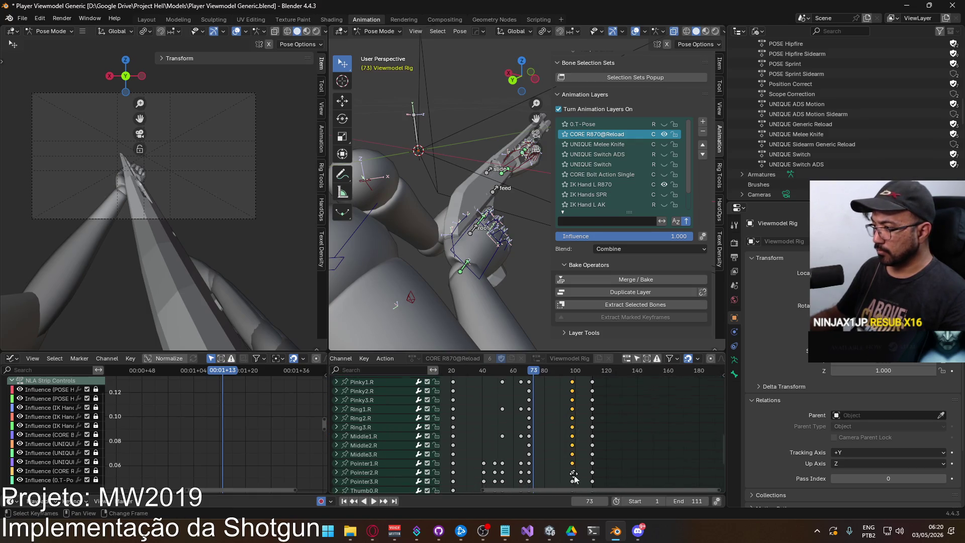
pyautogui.scroll(-3, 578, 452)
pyautogui.keyDown('ctrl'); pyautogui.scroll(-2, 578, 452); pyautogui.keyUp('ctrl')
pyautogui.press('g')
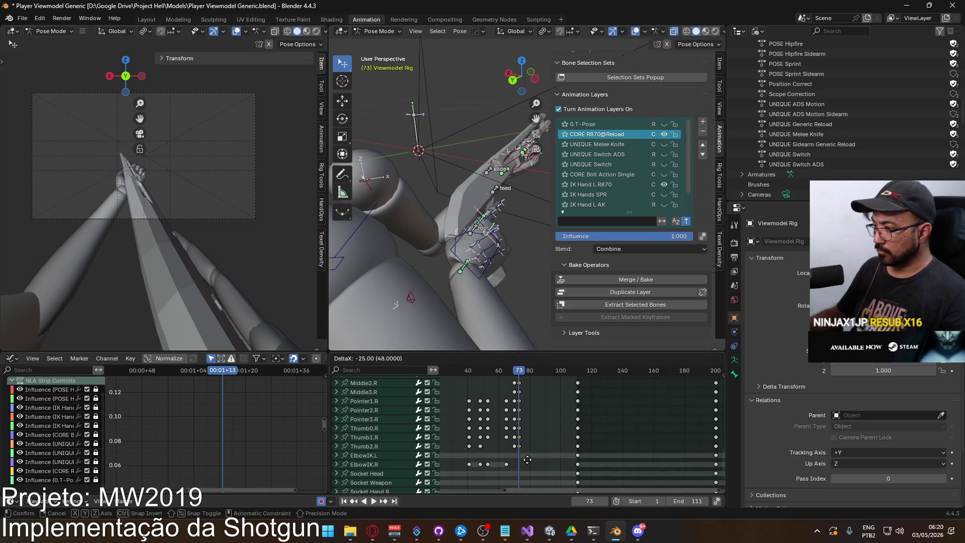
pyautogui.click(530, 454)
pyautogui.scroll(10, 533, 407)
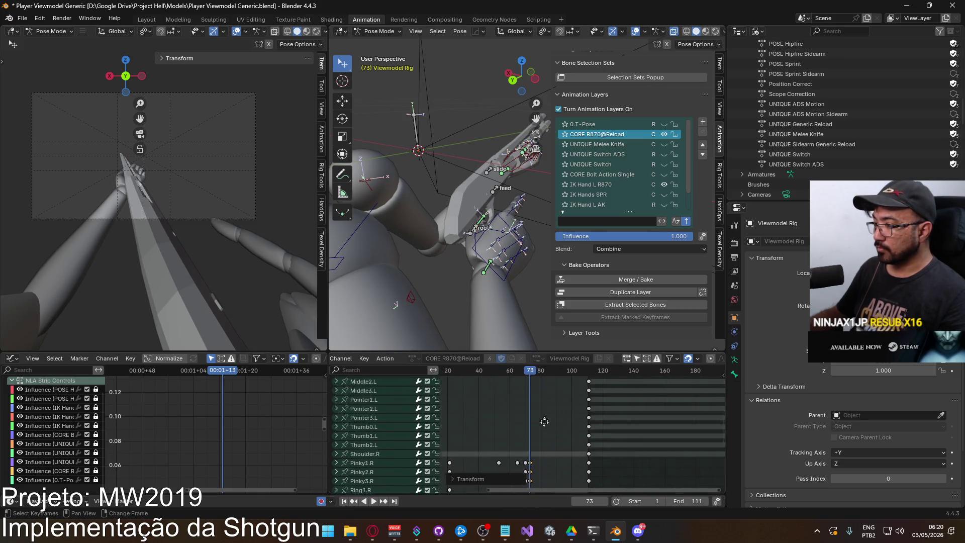
pyautogui.keyDown('ctrl'); pyautogui.scroll(1, 548, 436); pyautogui.keyUp('ctrl')
pyautogui.scroll(2, 545, 432)
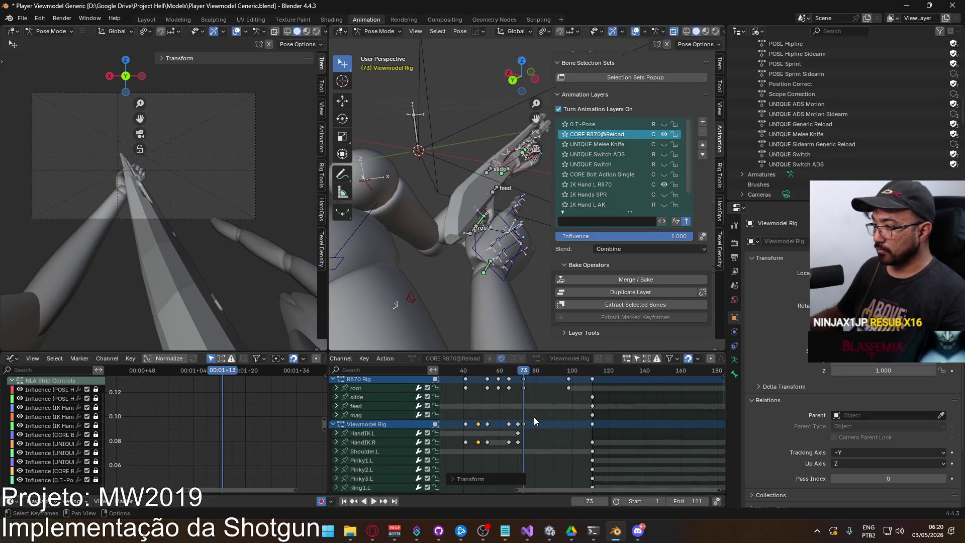
# Move the frame-98 key to frame 73, shift two root keys 4 frames later, and review playback
pyautogui.hotkey('ctrl', 'z')
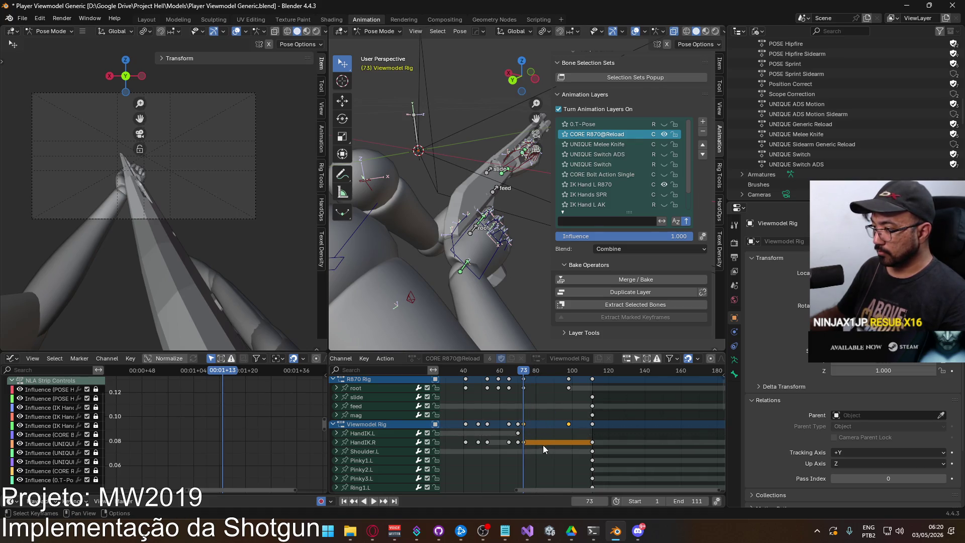
pyautogui.hotkey('ctrl', 'z')
pyautogui.moveTo(572, 424); pyautogui.dragTo(526, 420)
pyautogui.moveTo(530, 371)
pyautogui.mouseDown()
pyautogui.moveTo(519, 371)
pyautogui.moveTo(544, 371)
pyautogui.moveTo(511, 378)
pyautogui.moveTo(521, 372)
pyautogui.moveTo(508, 388)
pyautogui.mouseUp()
pyautogui.press('g')
pyautogui.click(541, 387)
pyautogui.press('space')
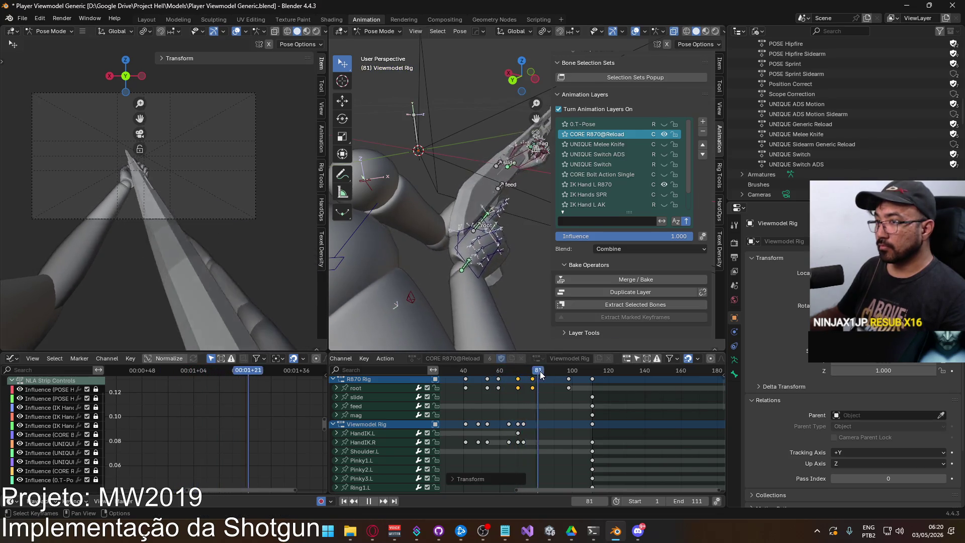
pyautogui.moveTo(569, 376); pyautogui.dragTo(465, 397)
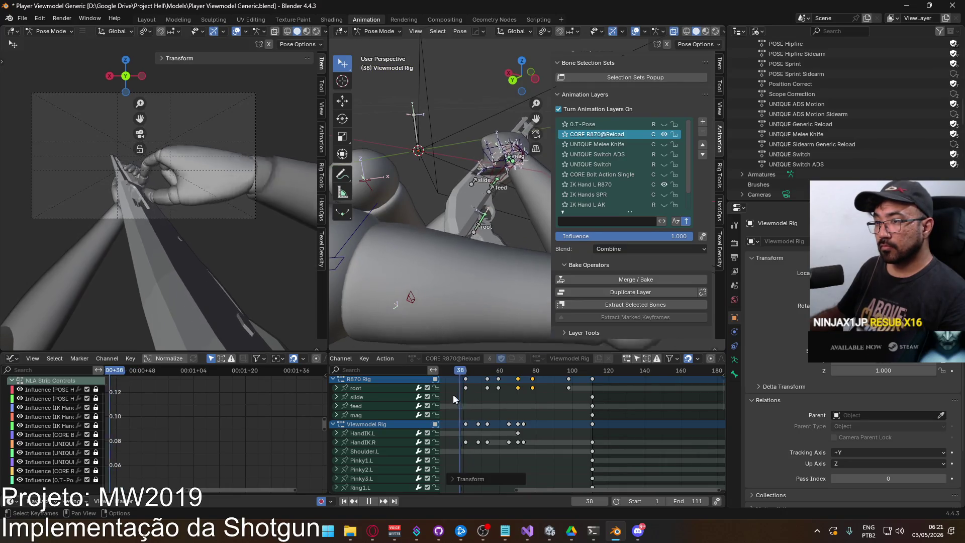
pyautogui.press('space')
# Paste the copied slide and mag keys at frame 59 and shift them 11 frames later
pyautogui.moveTo(463, 394); pyautogui.dragTo(536, 405, button='middle')
pyautogui.moveTo(528, 380); pyautogui.dragTo(489, 389)
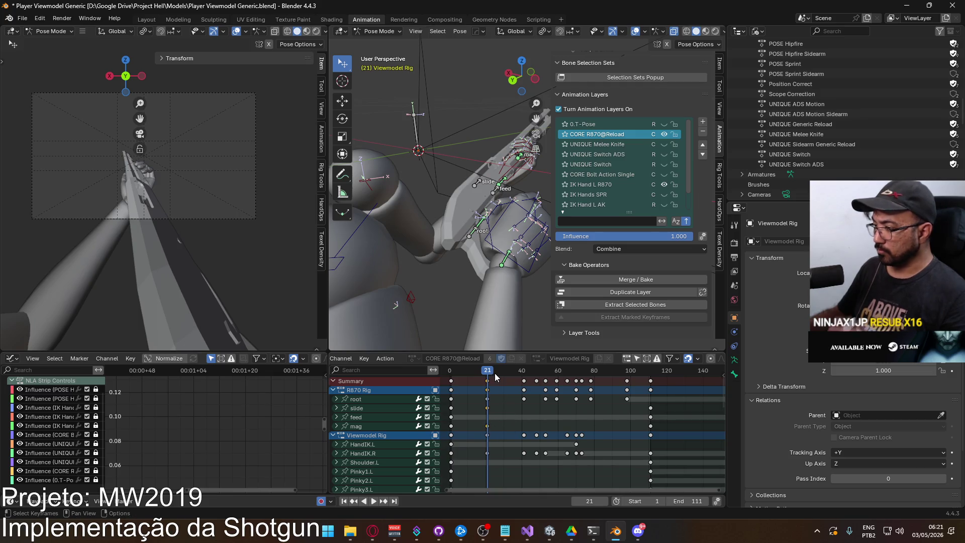
pyautogui.press('space')
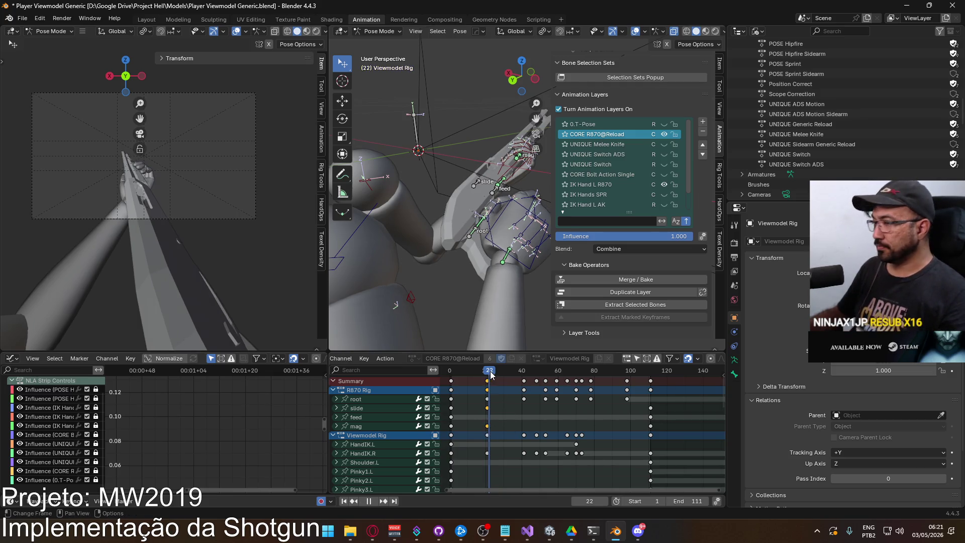
pyautogui.moveTo(543, 372); pyautogui.dragTo(556, 372)
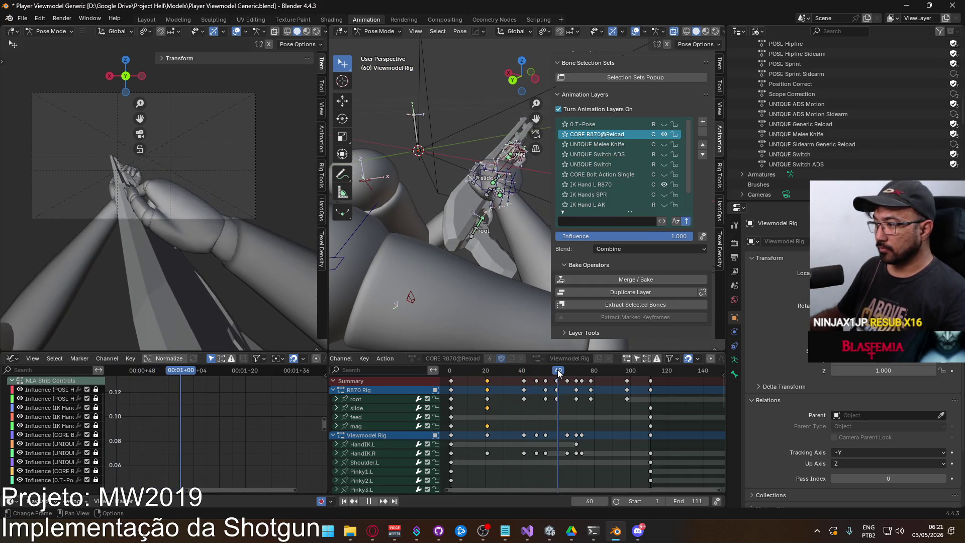
pyautogui.hotkey('ctrl', 'v')
pyautogui.press('space')
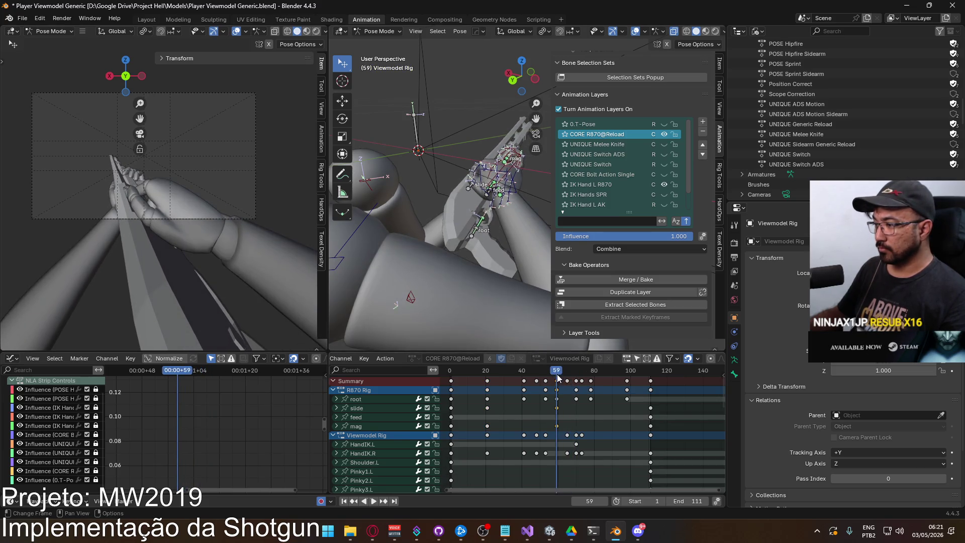
pyautogui.press('Escape')
pyautogui.press('g')
pyautogui.click(579, 372)
# Pull those keys about 5 frames earlier, then select HandIK.L at frame 78
pyautogui.moveTo(559, 374); pyautogui.dragTo(568, 372)
pyautogui.press('g')
pyautogui.click(576, 383)
pyautogui.moveTo(577, 373); pyautogui.dragTo(582, 373)
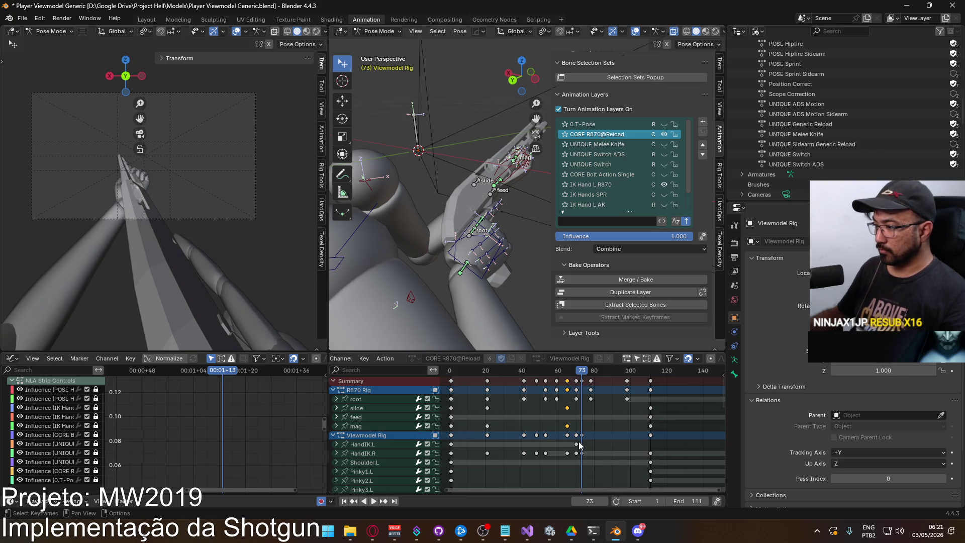
pyautogui.press('Up')
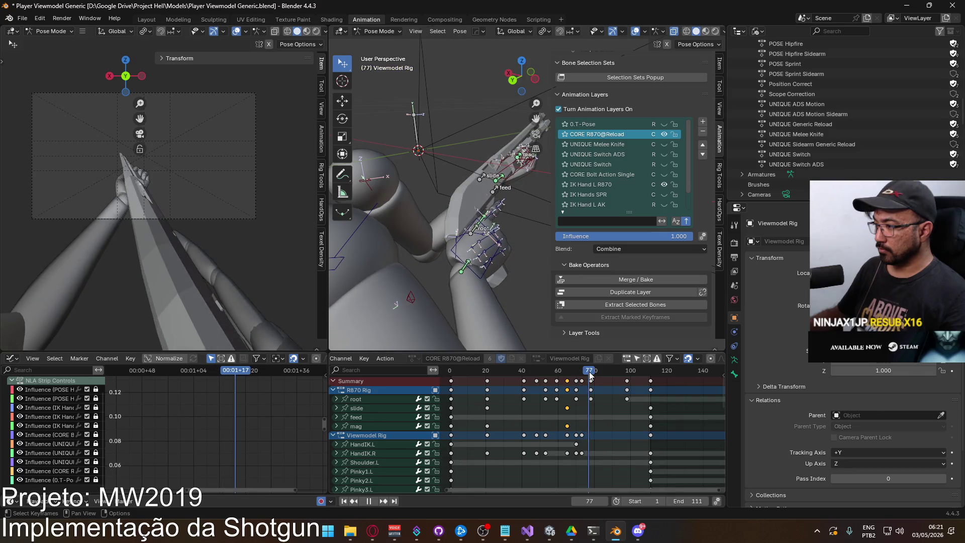
pyautogui.click(516, 176)
# Move the HandIK.L bone to a new position, keying it at frame 78
pyautogui.moveTo(515, 177)
pyautogui.mouseDown(button='middle')
pyautogui.moveTo(568, 177)
pyautogui.moveTo(496, 191)
pyautogui.moveTo(482, 185)
pyautogui.mouseUp(button='middle')
pyautogui.press('g')
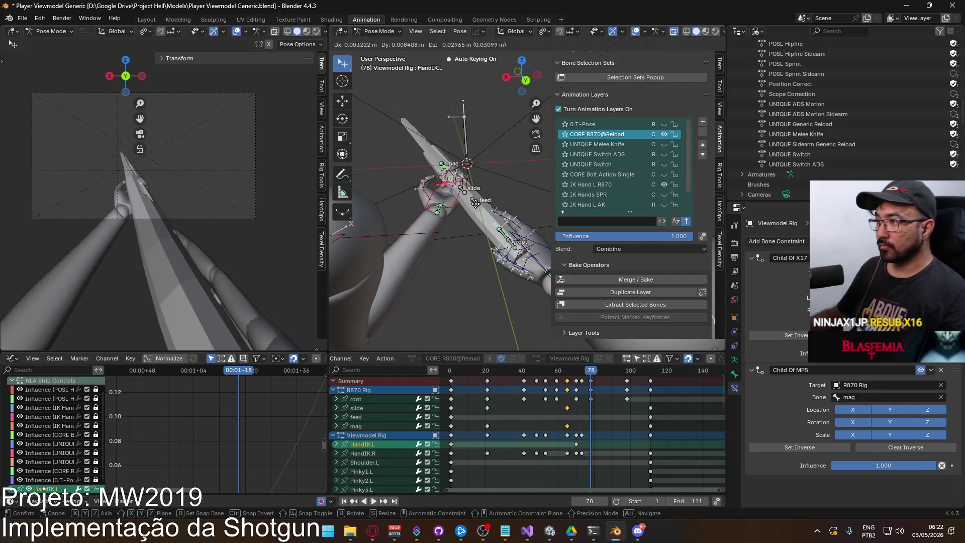
pyautogui.click(466, 212)
pyautogui.moveTo(465, 212)
pyautogui.mouseDown(button='middle')
pyautogui.moveTo(499, 191)
pyautogui.moveTo(400, 249)
pyautogui.moveTo(432, 212)
pyautogui.moveTo(424, 246)
pyautogui.moveTo(436, 259)
pyautogui.mouseUp(button='middle')
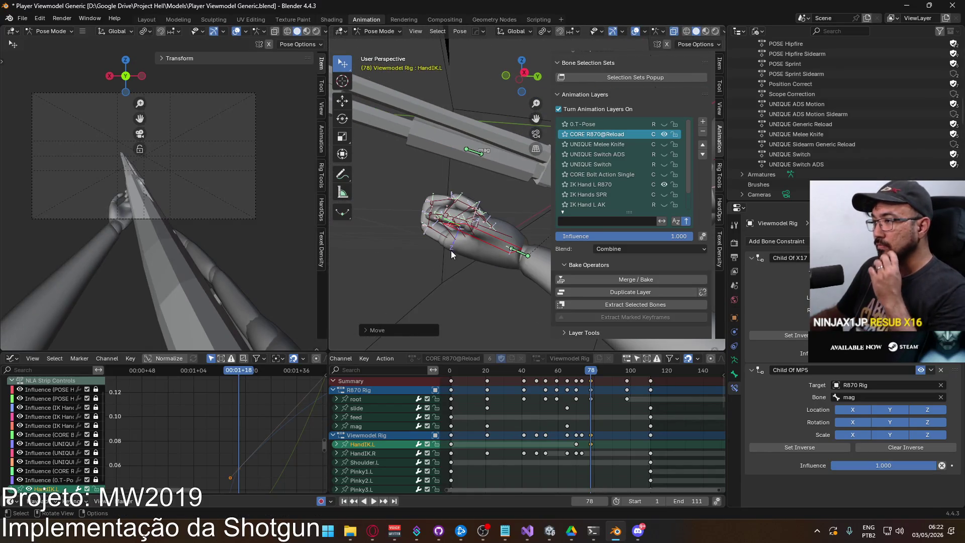
# Select the left-hand finger bones and clear their rotations so the hand opens
pyautogui.press('c')
pyautogui.moveTo(492, 230)
pyautogui.mouseDown()
pyautogui.moveTo(442, 196)
pyautogui.moveTo(428, 236)
pyautogui.mouseUp()
pyautogui.rightClick(473, 231)
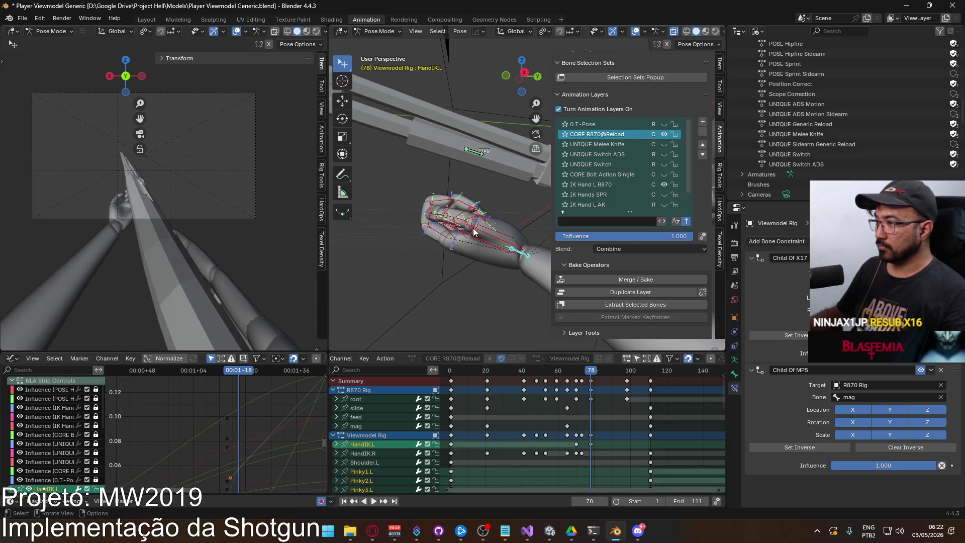
pyautogui.hotkey('alt', 'a')
pyautogui.press('c')
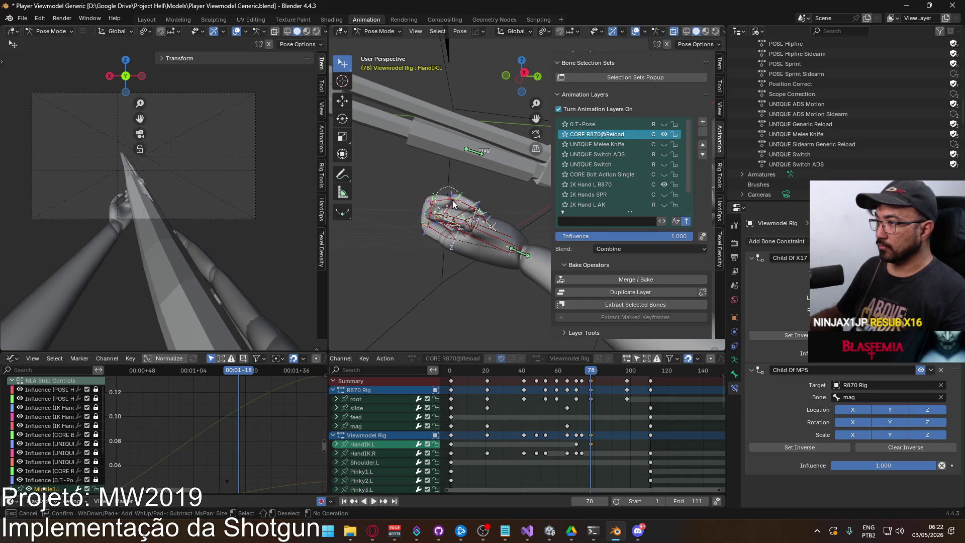
pyautogui.moveTo(448, 203); pyautogui.dragTo(483, 229)
pyautogui.rightClick(511, 254)
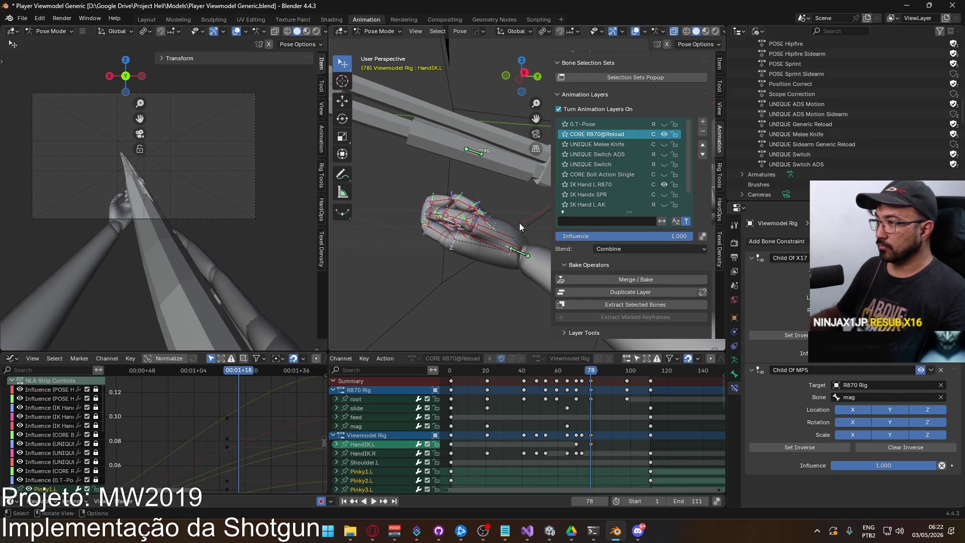
pyautogui.hotkey('alt', 'r')
# Make a first pass at rotating and repositioning HandIK.L
pyautogui.moveTo(471, 221)
pyautogui.mouseDown(button='middle')
pyautogui.moveTo(490, 170)
pyautogui.moveTo(420, 267)
pyautogui.mouseUp(button='middle')
pyautogui.click(469, 255)
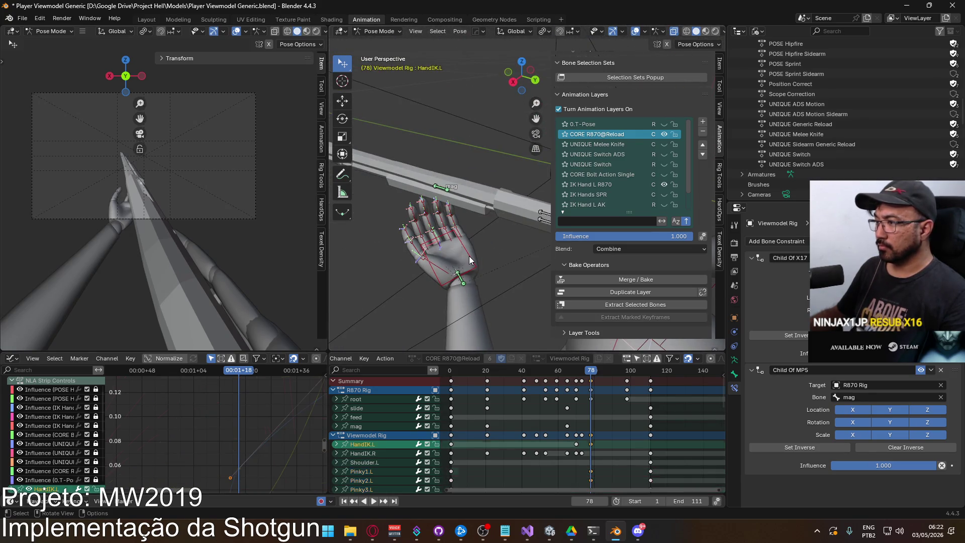
pyautogui.press('r')
pyautogui.press('Return')
pyautogui.press('r')
pyautogui.click(493, 261)
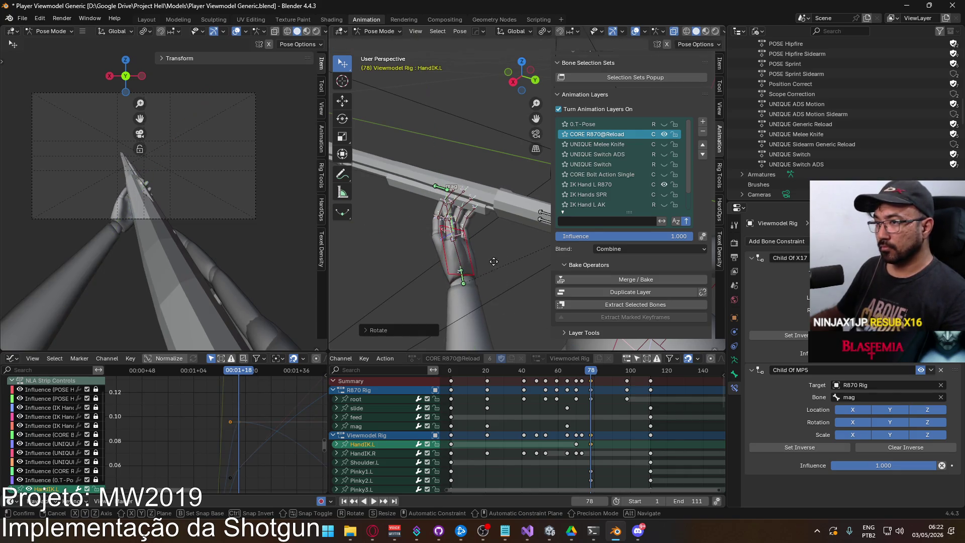
pyautogui.press('g')
pyautogui.click(437, 267)
pyautogui.moveTo(437, 267)
pyautogui.mouseDown(button='middle')
pyautogui.moveTo(454, 197)
pyautogui.moveTo(443, 189)
pyautogui.mouseUp(button='middle')
# Rotate HandIK.L around local Y then global Z, and review the motion from frame 65
pyautogui.press('r')
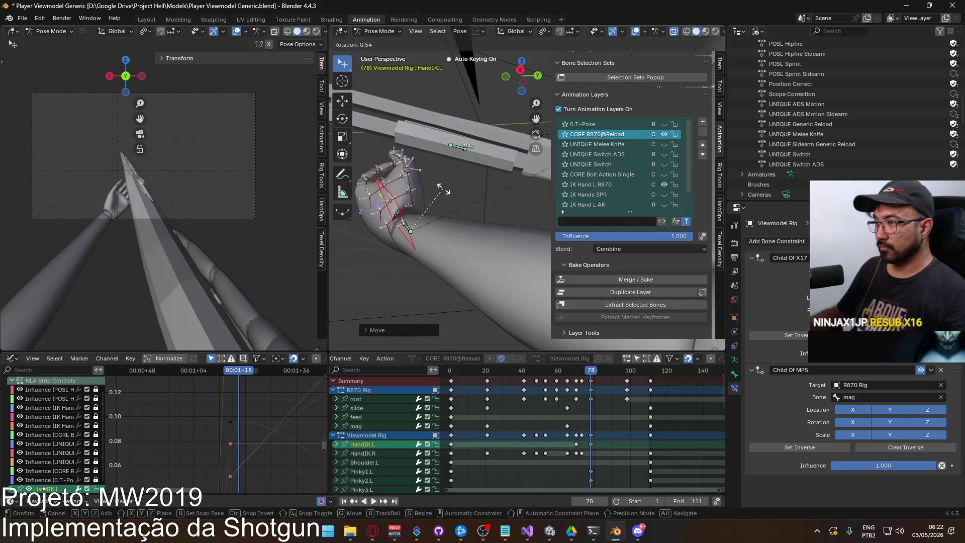
pyautogui.click(449, 202)
pyautogui.press('r')
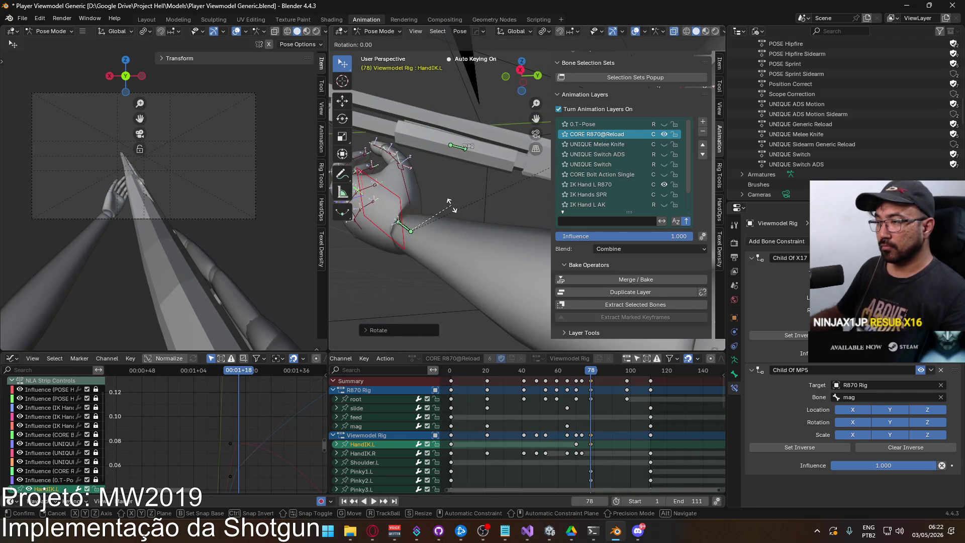
pyautogui.press('y')
pyautogui.press('y')
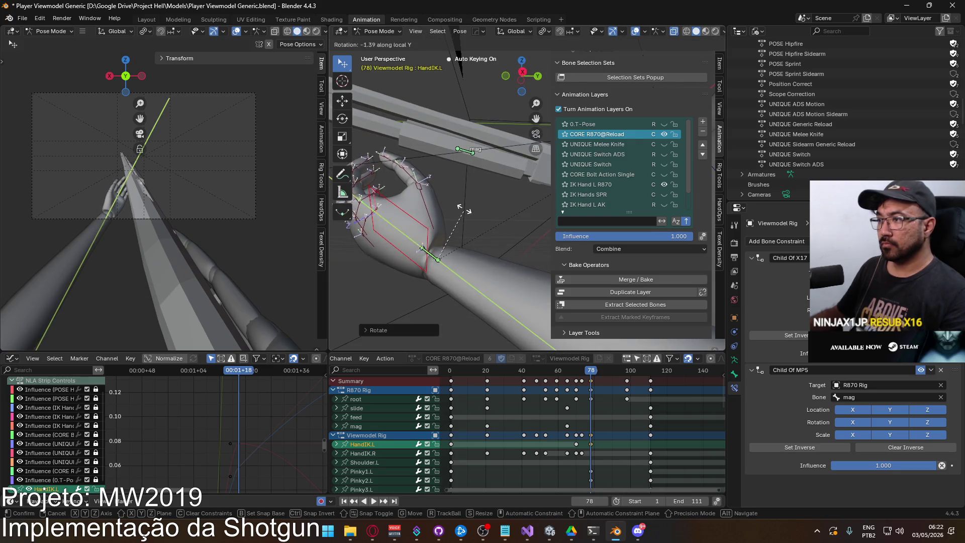
pyautogui.press('z')
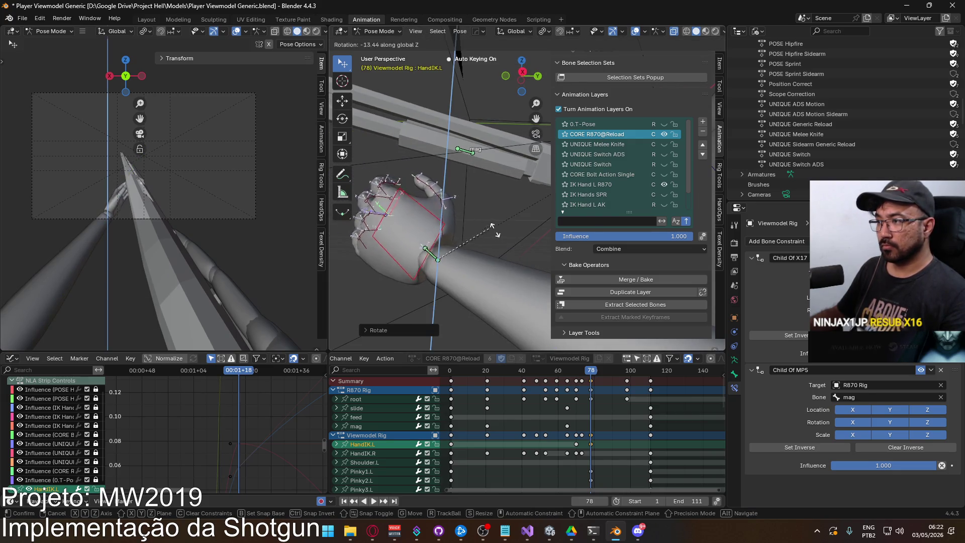
pyautogui.click(546, 249)
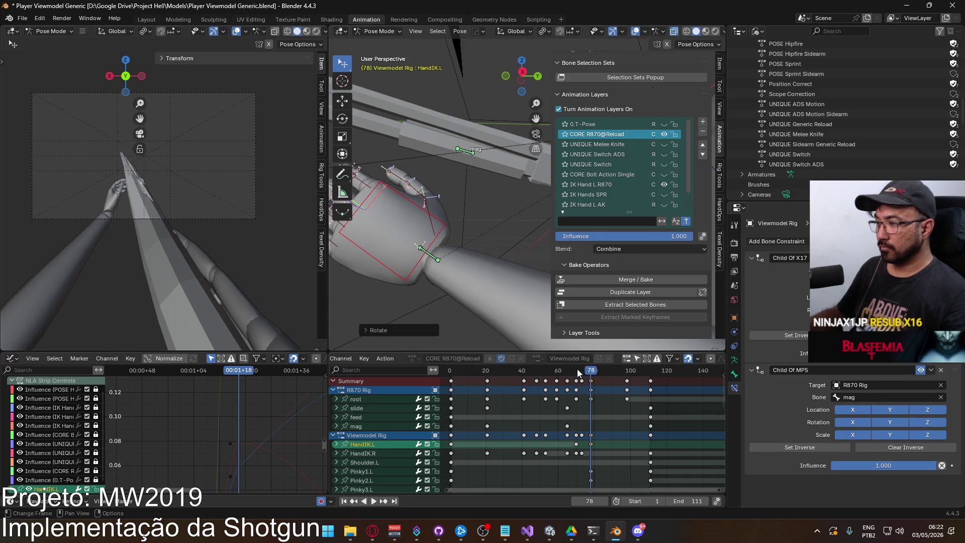
pyautogui.moveTo(592, 373); pyautogui.dragTo(566, 378)
pyautogui.moveTo(564, 384)
pyautogui.mouseDown(button='middle')
pyautogui.moveTo(558, 441)
pyautogui.moveTo(570, 380)
pyautogui.mouseUp(button='middle')
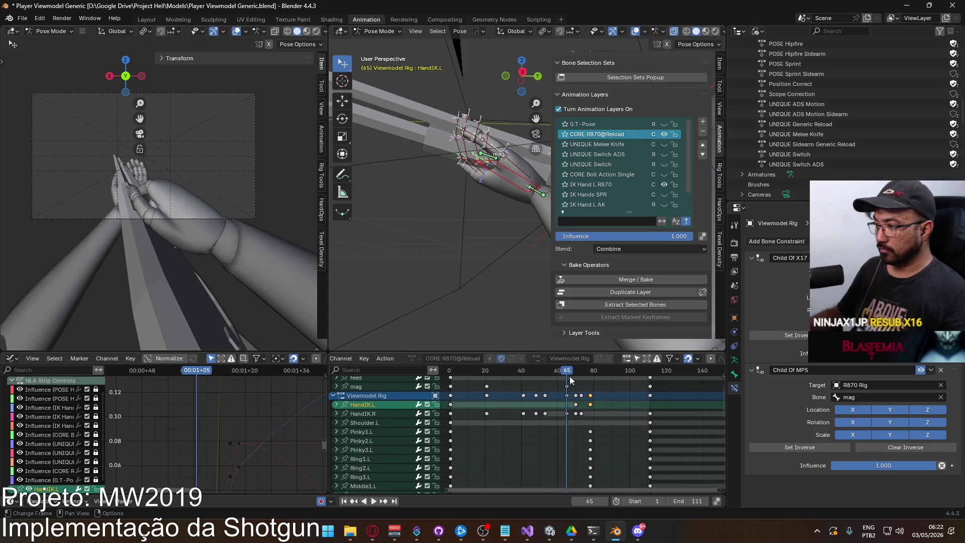
pyautogui.press('space')
# At frame 1, select the Pinky1.L through Thumb2.L finger channels and their keys
pyautogui.click(452, 372)
pyautogui.moveTo(453, 372); pyautogui.dragTo(451, 372)
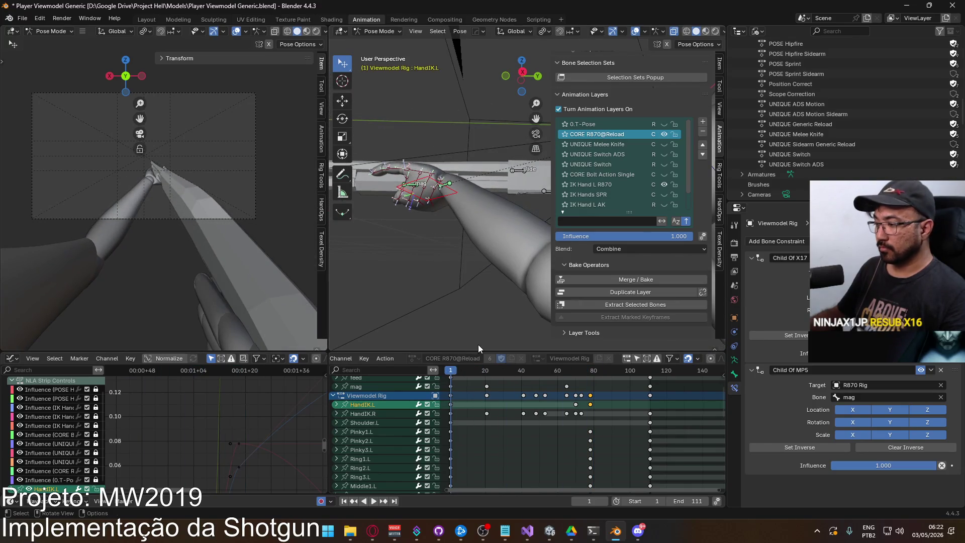
pyautogui.moveTo(453, 433)
pyautogui.mouseDown(button='middle')
pyautogui.moveTo(465, 382)
pyautogui.moveTo(510, 491)
pyautogui.moveTo(393, 418)
pyautogui.mouseUp(button='middle')
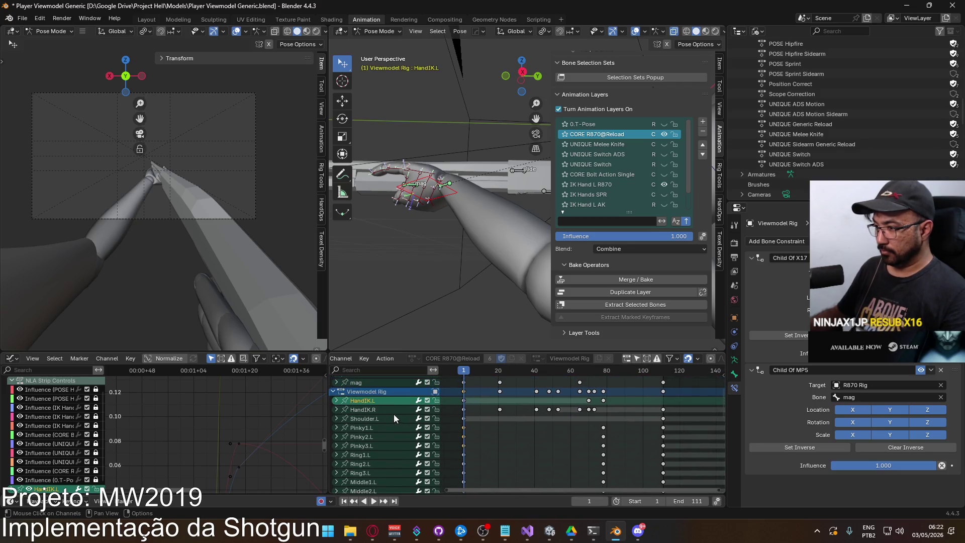
pyautogui.keyDown('ctrl'); pyautogui.click(367, 400); pyautogui.keyUp('ctrl')
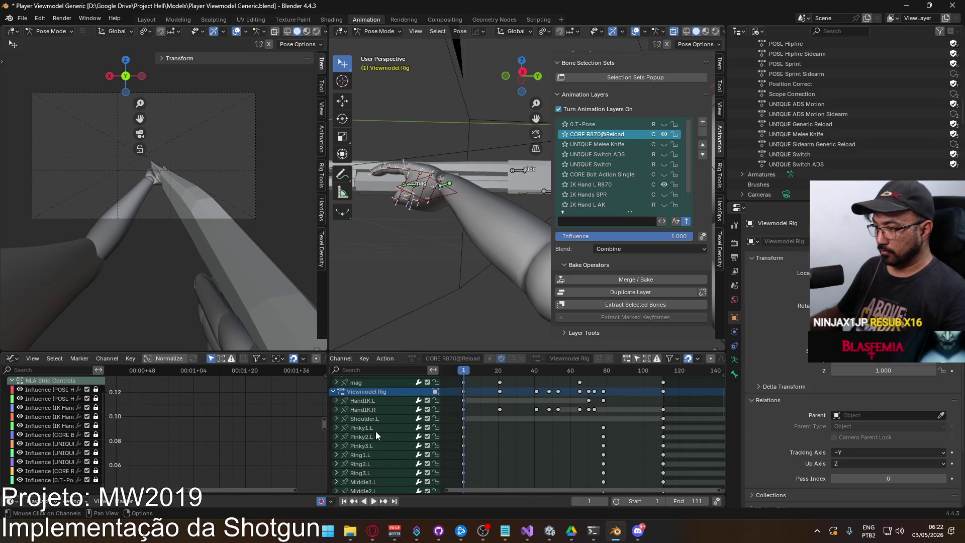
pyautogui.moveTo(379, 428); pyautogui.dragTo(362, 483)
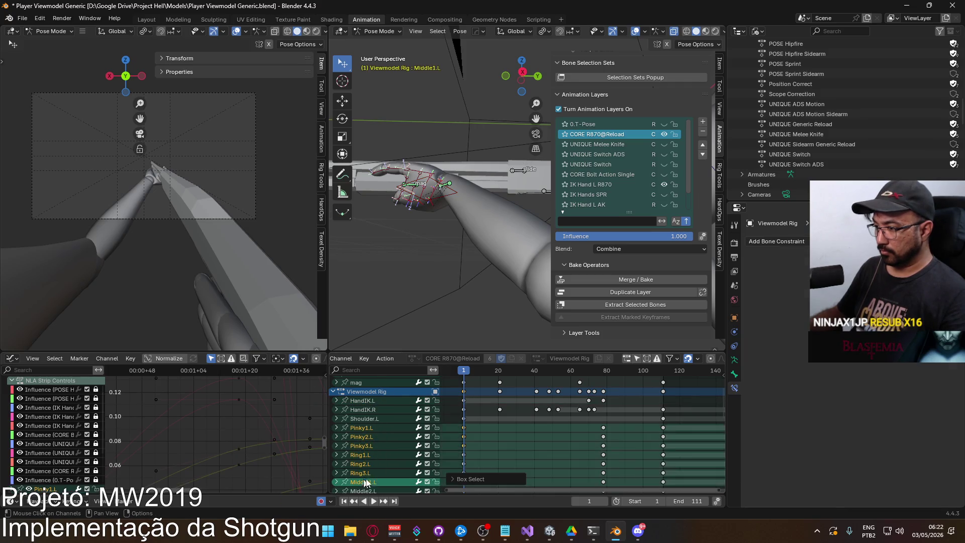
pyautogui.scroll(-5, 382, 437)
pyautogui.moveTo(389, 387); pyautogui.dragTo(363, 475)
pyautogui.moveTo(476, 441)
pyautogui.mouseDown(button='middle')
pyautogui.moveTo(440, 429)
pyautogui.moveTo(487, 432)
pyautogui.moveTo(474, 452)
pyautogui.mouseUp(button='middle')
pyautogui.moveTo(460, 391); pyautogui.dragTo(486, 422, button='middle')
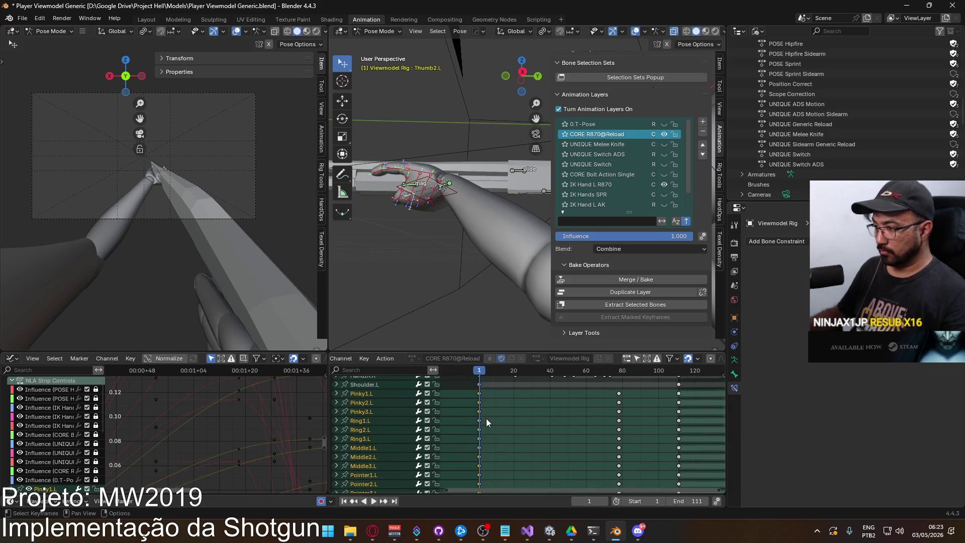
pyautogui.moveTo(513, 394); pyautogui.dragTo(468, 460)
pyautogui.scroll(3, 497, 387)
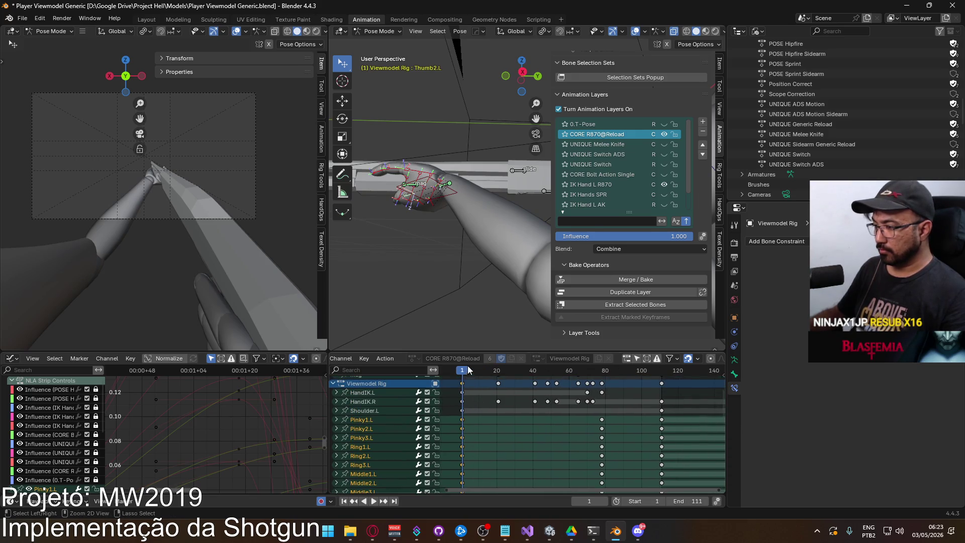
# Paste the copied finger keys at frame 70 and play back to review the pose
pyautogui.press('space')
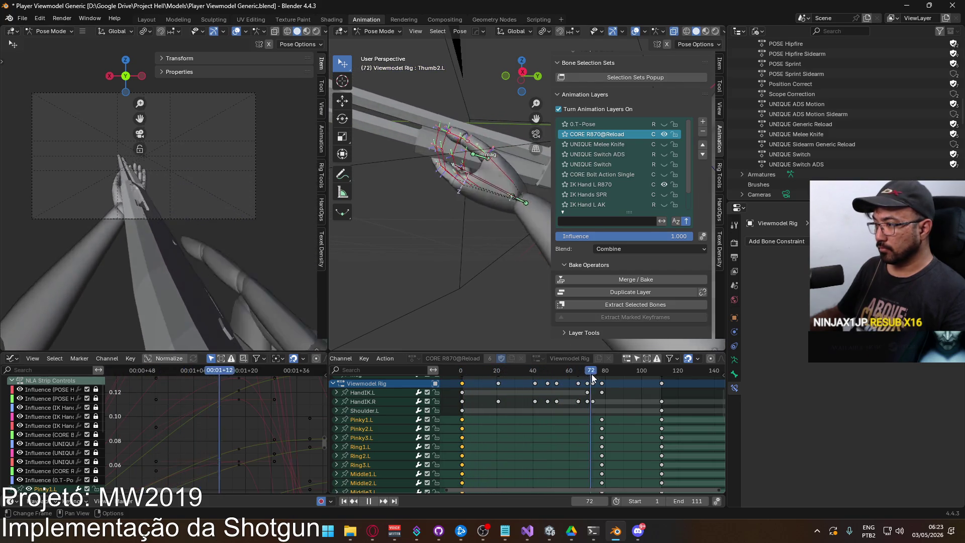
pyautogui.moveTo(601, 377); pyautogui.dragTo(586, 376)
pyautogui.hotkey('ctrl', 'v')
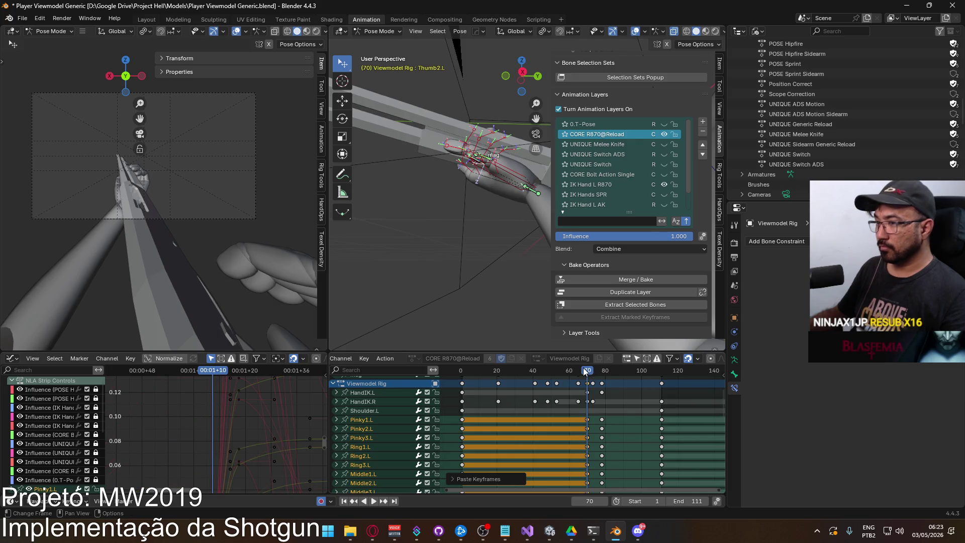
pyautogui.press('space')
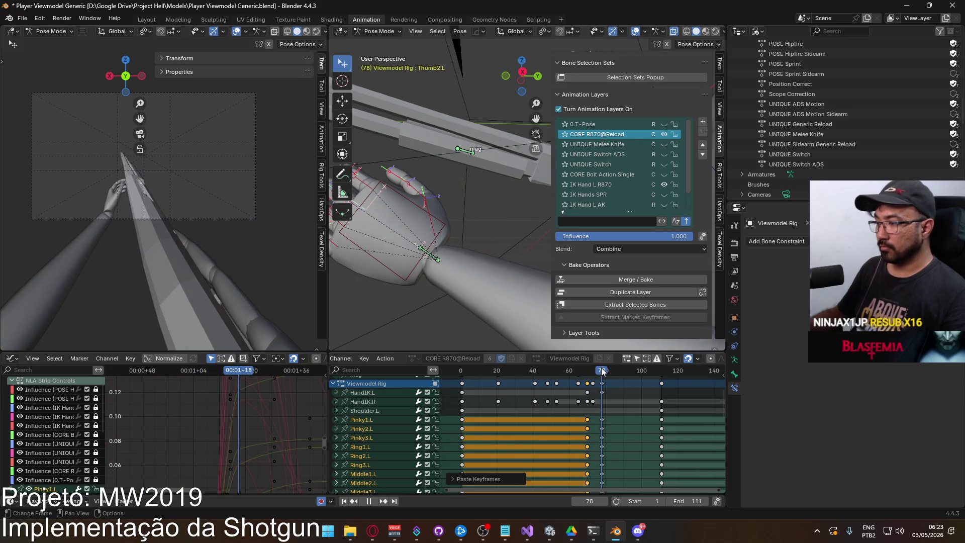
pyautogui.moveTo(602, 371); pyautogui.dragTo(607, 371)
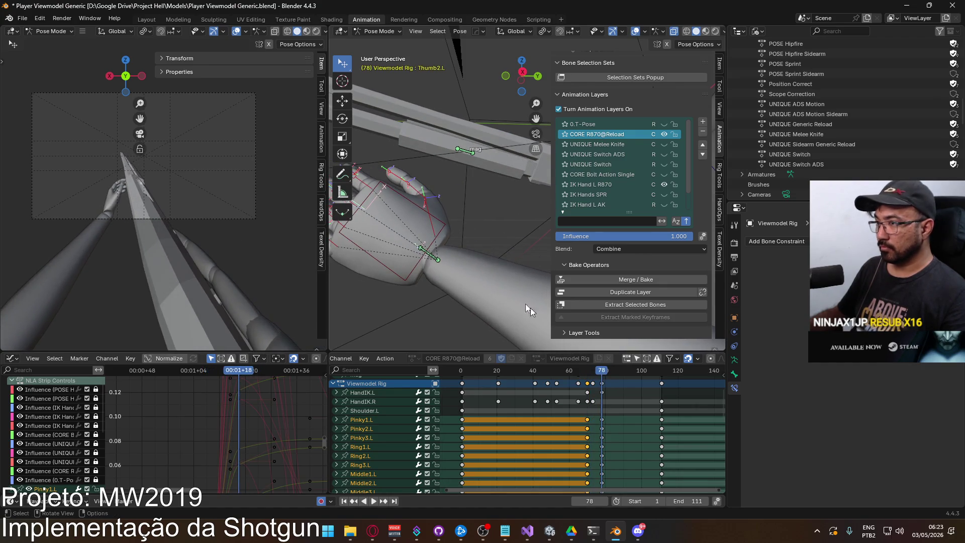
# At frame 78, select HandIK.L and drag it down and to the left
pyautogui.click(444, 228)
pyautogui.press('Escape')
pyautogui.moveTo(449, 241)
pyautogui.mouseDown(button='middle')
pyautogui.moveTo(434, 259)
pyautogui.moveTo(407, 256)
pyautogui.moveTo(458, 256)
pyautogui.mouseUp(button='middle')
# Move HandIK.L down-left and rotate it on local Y, then 23.34° on global Z
pyautogui.press('g')
pyautogui.click(434, 259)
pyautogui.press('r')
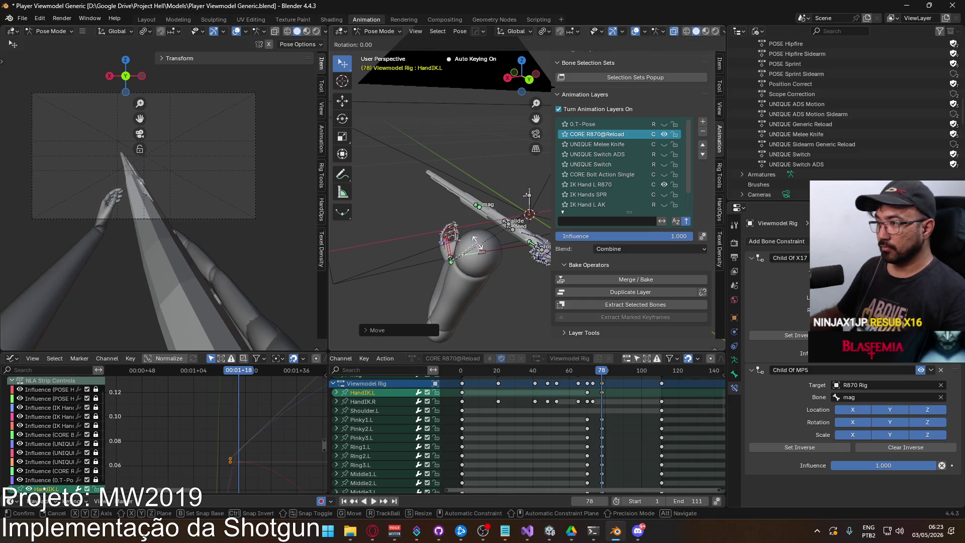
pyautogui.press('y')
pyautogui.press('y')
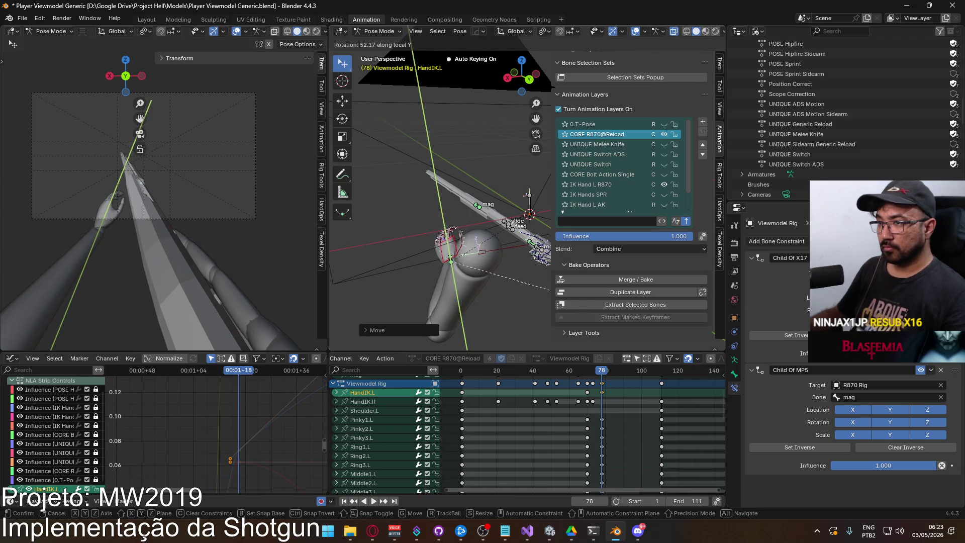
pyautogui.click(507, 260)
pyautogui.press('r')
pyautogui.press('z')
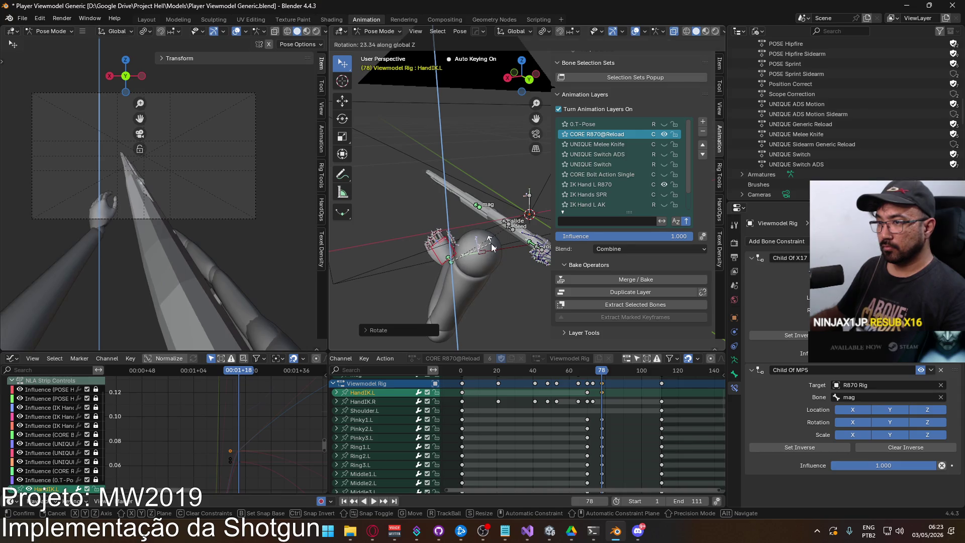
pyautogui.click(492, 245)
# Play back to about frame 92, show all keyframes, and play out to frame 199
pyautogui.press('space')
pyautogui.click(583, 374)
pyautogui.moveTo(582, 374); pyautogui.dragTo(661, 361)
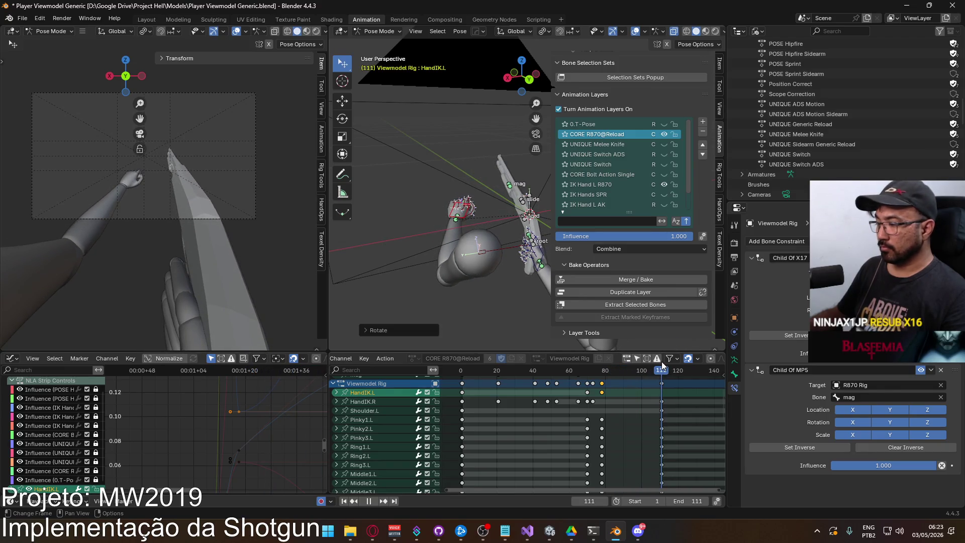
pyautogui.press('space')
pyautogui.press('Home')
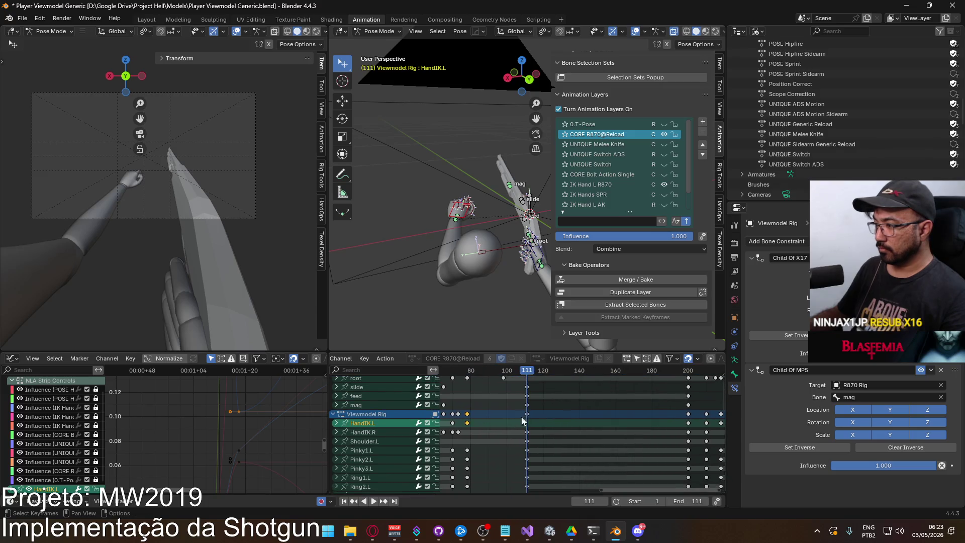
pyautogui.moveTo(582, 389); pyautogui.dragTo(551, 412, button='middle')
pyautogui.press('space')
pyautogui.moveTo(508, 372); pyautogui.dragTo(626, 374)
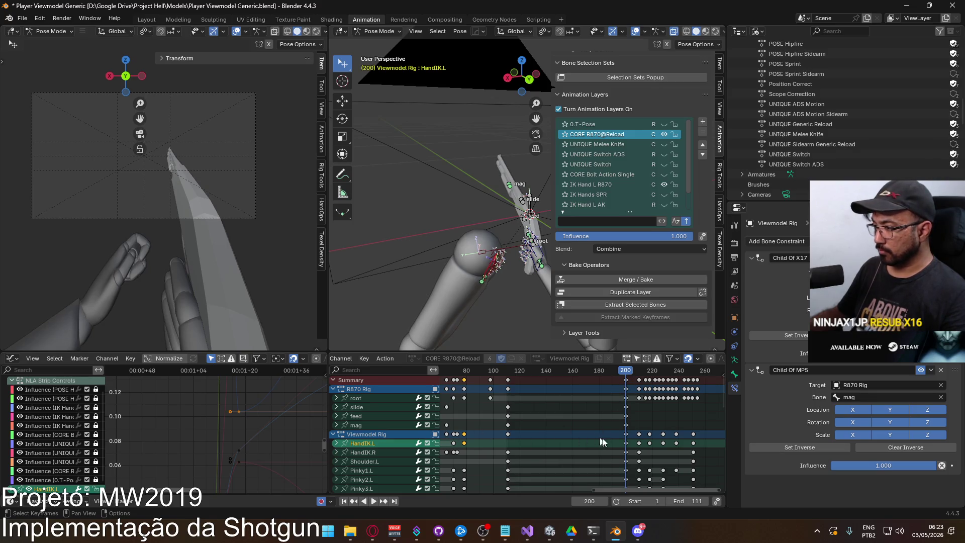
# Box-select the left-hand finger channels from Pointer1.L through Thumb2.L
pyautogui.press('b')
pyautogui.press('Escape')
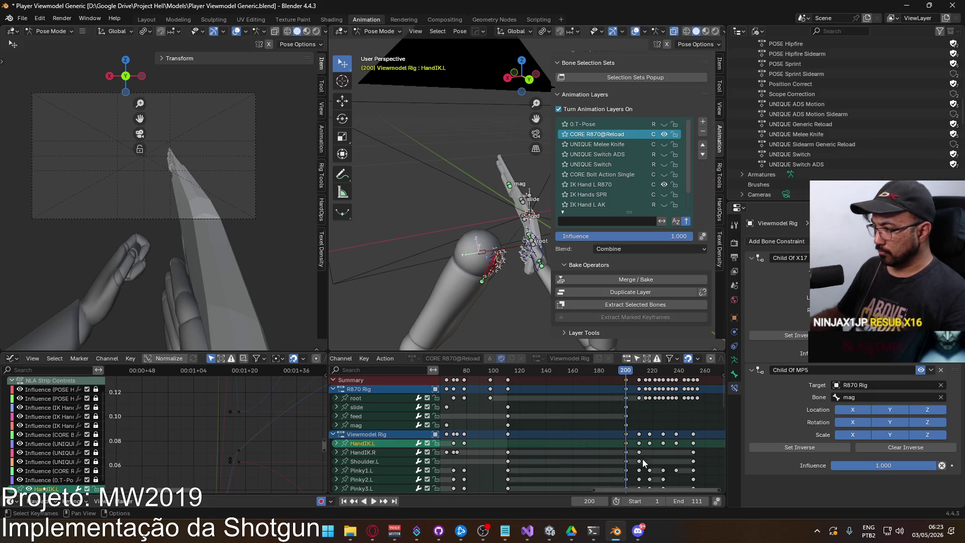
pyautogui.scroll(-5, 365, 405)
pyautogui.click(376, 481)
pyautogui.press('b')
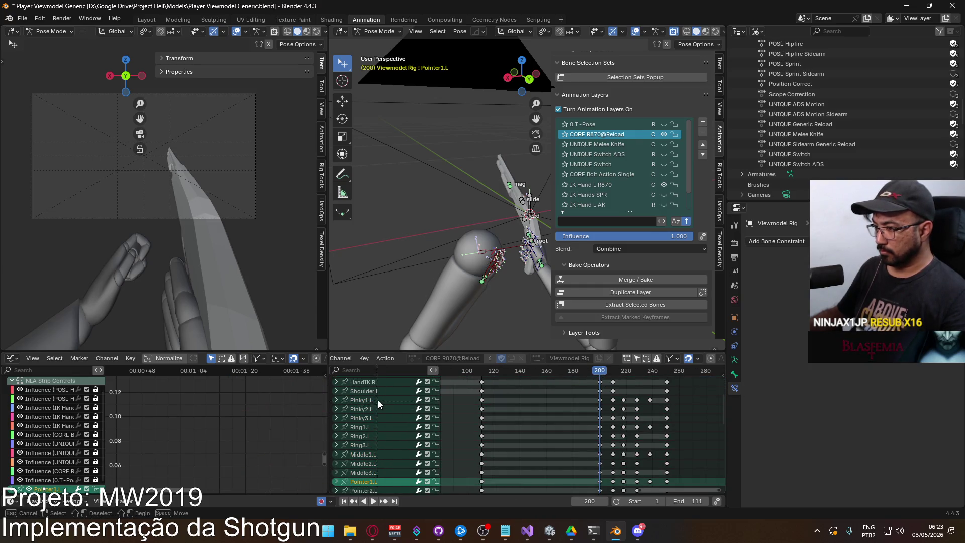
pyautogui.moveTo(354, 450); pyautogui.dragTo(380, 493)
pyautogui.scroll(-5, 372, 452)
pyautogui.press('b')
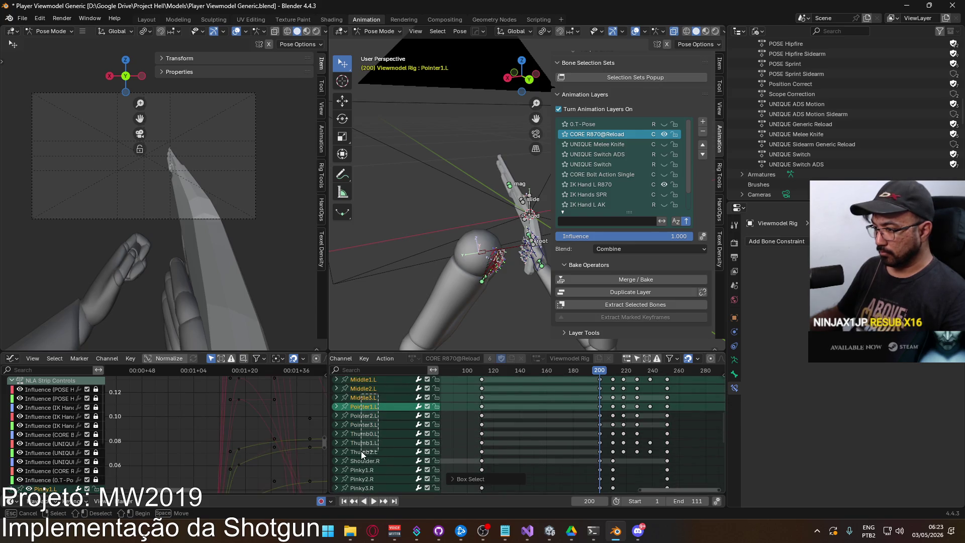
pyautogui.moveTo(360, 451); pyautogui.dragTo(379, 454)
# Box-select the finger keys and add HandIK.L, HandIK.R and Shoulder.L to the selection
pyautogui.moveTo(545, 420); pyautogui.dragTo(496, 440, button='middle')
pyautogui.press('b')
pyautogui.moveTo(508, 387); pyautogui.dragTo(551, 476)
pyautogui.moveTo(534, 382); pyautogui.dragTo(526, 455, button='middle')
pyautogui.press('b')
pyautogui.moveTo(527, 418); pyautogui.dragTo(544, 471)
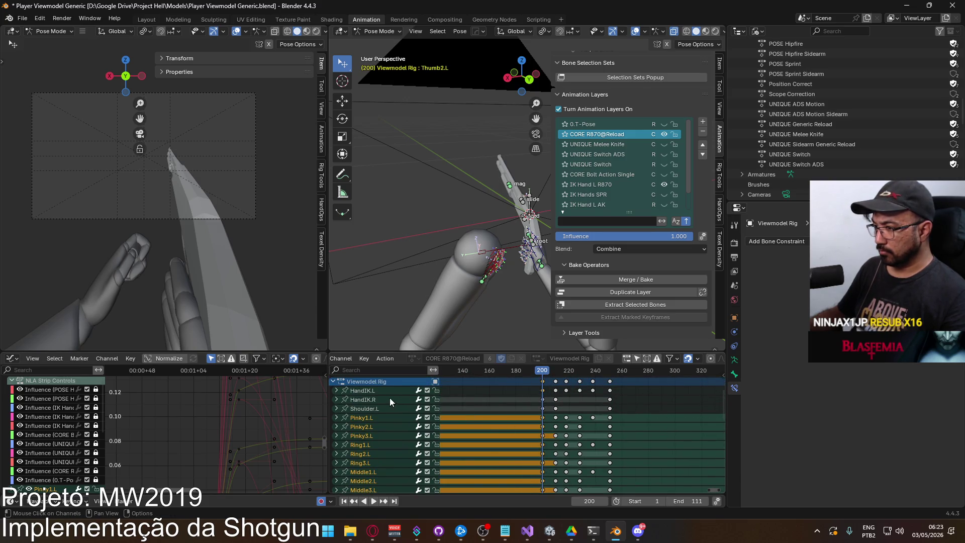
pyautogui.keyDown('shift'); pyautogui.click(370, 392); pyautogui.keyUp('shift')
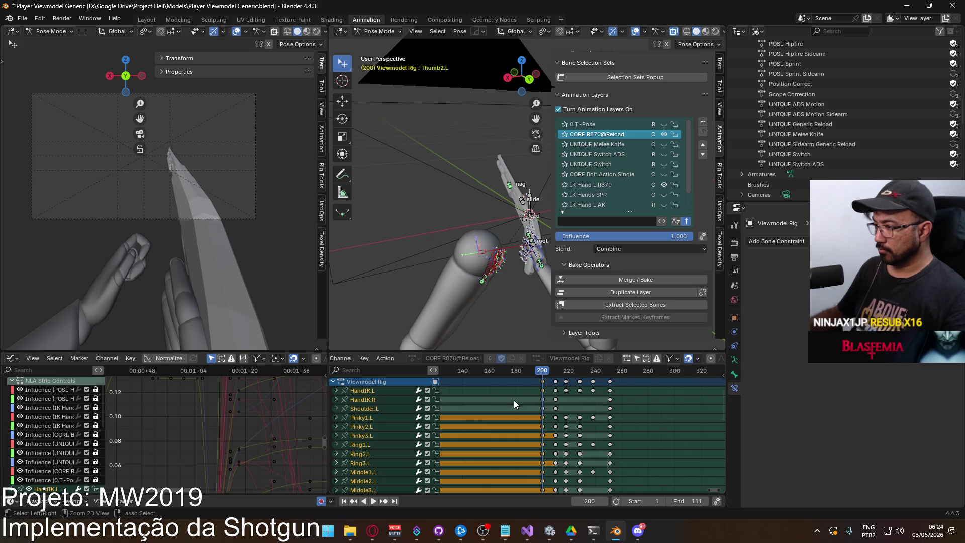
# Paste the copied keys at frame 111 and review the motion around frames 96 and 78
pyautogui.moveTo(513, 404); pyautogui.dragTo(649, 459, button='middle')
pyautogui.moveTo(678, 372); pyautogui.dragTo(561, 374)
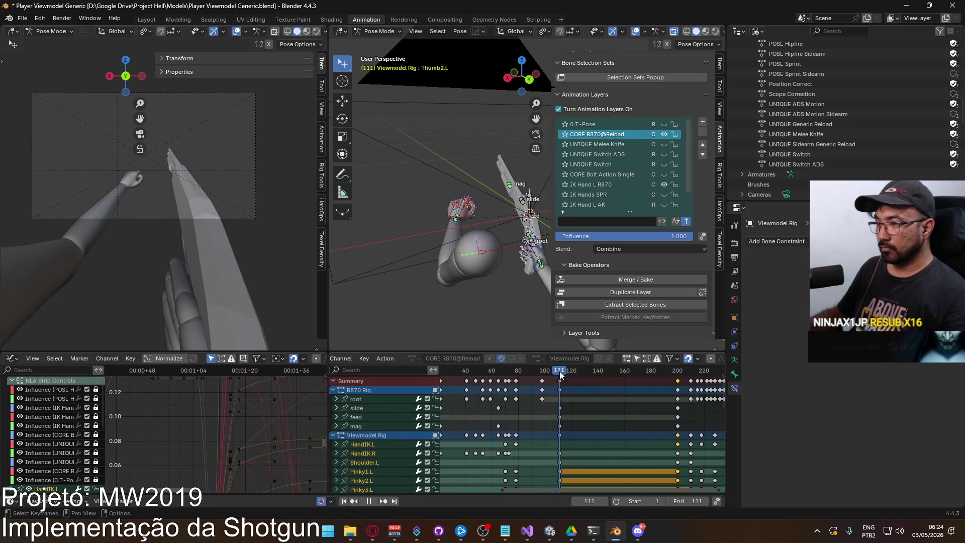
pyautogui.hotkey('ctrl', 'v')
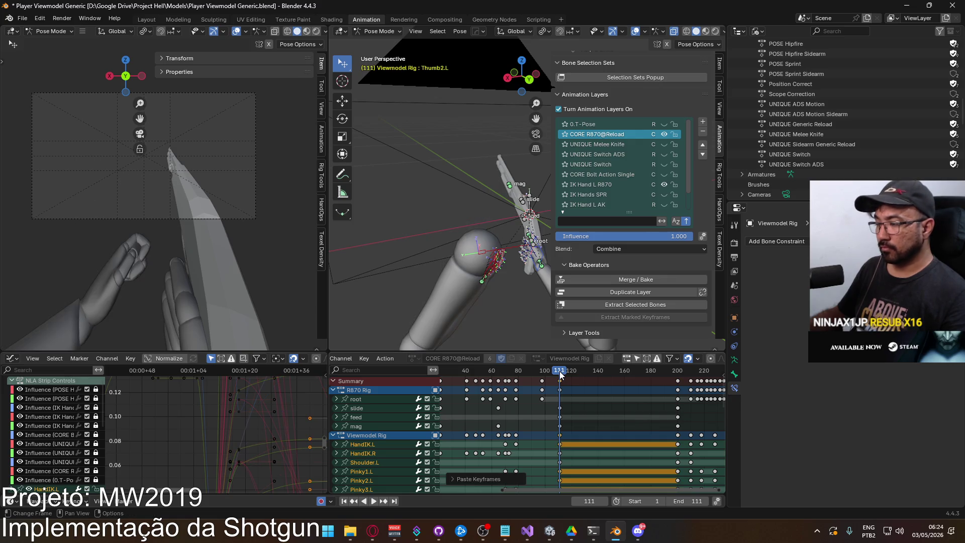
pyautogui.hotkey('shift', 'ctrl', 'space')
pyautogui.moveTo(542, 375)
pyautogui.mouseDown()
pyautogui.moveTo(513, 376)
pyautogui.moveTo(560, 375)
pyautogui.moveTo(516, 379)
pyautogui.mouseUp()
pyautogui.moveTo(514, 435)
pyautogui.mouseDown(button='middle')
pyautogui.moveTo(506, 417)
pyautogui.moveTo(525, 426)
pyautogui.mouseUp(button='middle')
pyautogui.moveTo(496, 376)
pyautogui.mouseDown()
pyautogui.moveTo(502, 371)
pyautogui.moveTo(497, 378)
pyautogui.mouseUp()
# Select the HandIK.L channel, paste the copied keyframes at frame 90, and shift them later
pyautogui.click(378, 423)
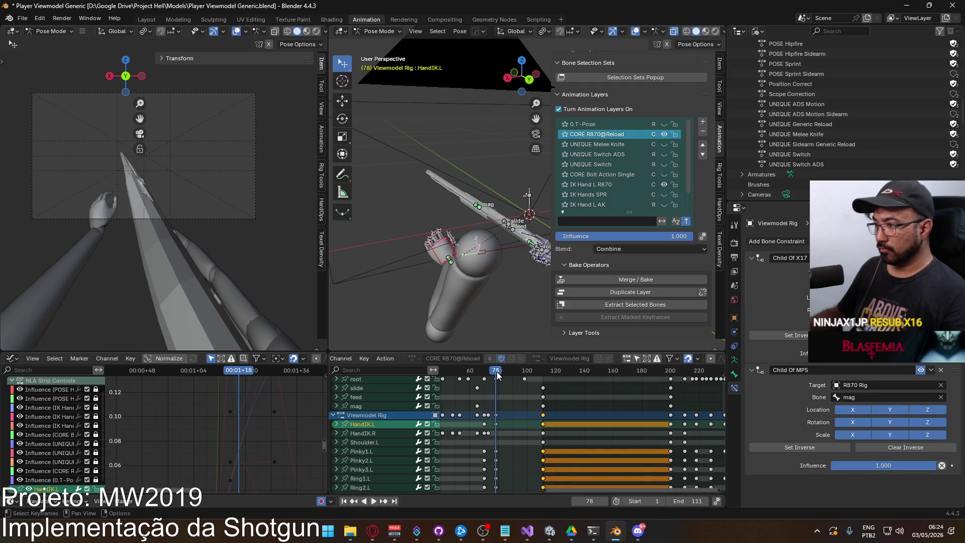
pyautogui.press('space')
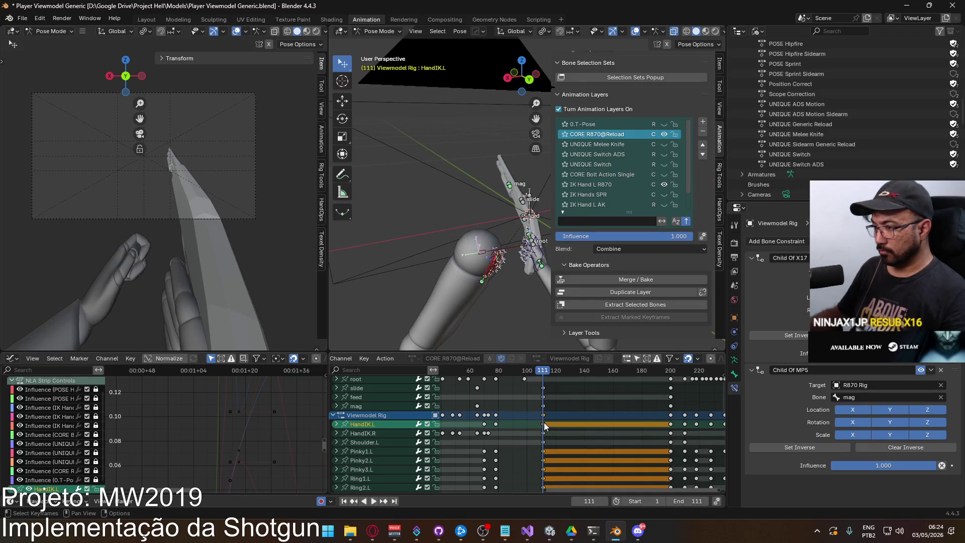
pyautogui.click(572, 425)
pyautogui.moveTo(541, 372); pyautogui.dragTo(513, 372)
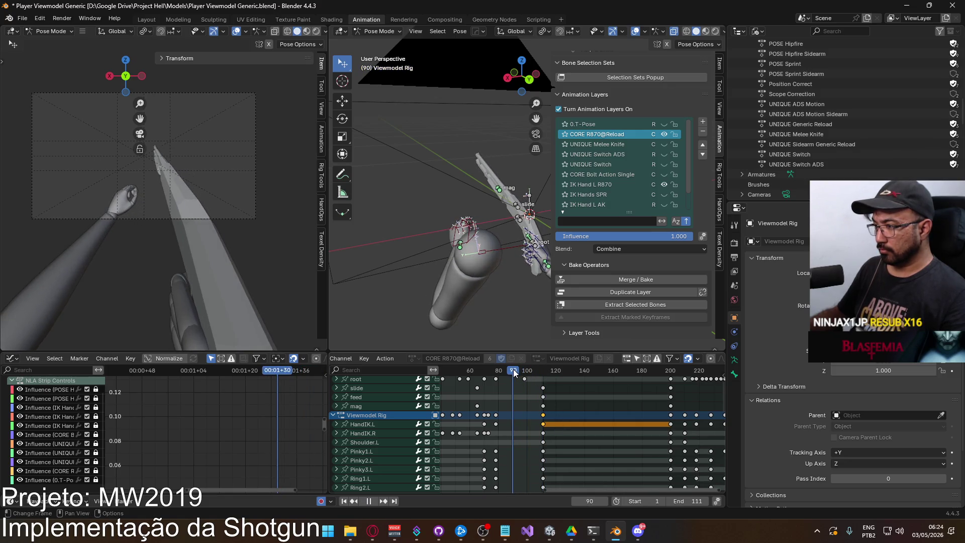
pyautogui.hotkey('ctrl', 'v')
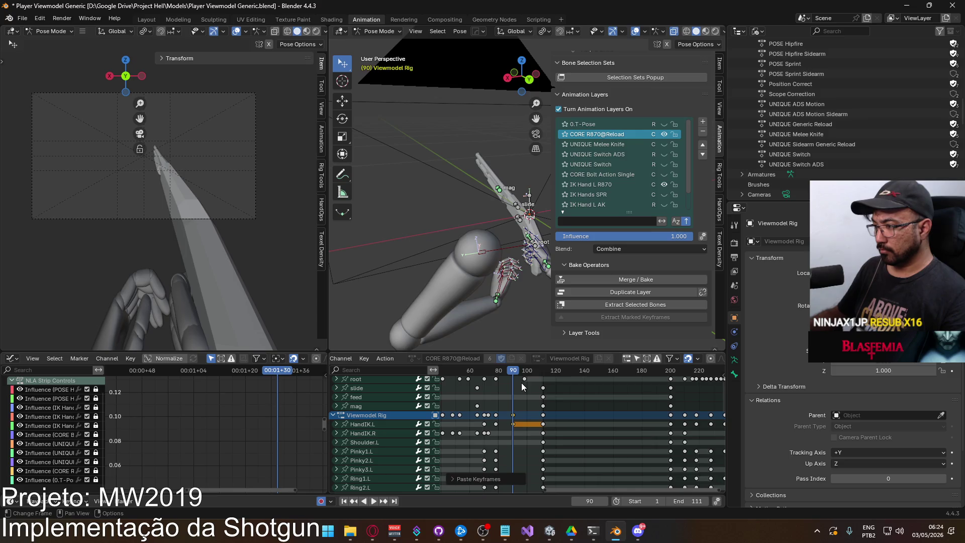
pyautogui.press('g')
pyautogui.click(526, 386)
# Preview the reload, then slide the selected keys to land around frame 98
pyautogui.press('space')
pyautogui.moveTo(499, 378)
pyautogui.mouseDown()
pyautogui.moveTo(557, 370)
pyautogui.moveTo(525, 377)
pyautogui.mouseUp()
pyautogui.press('space')
pyautogui.press('g')
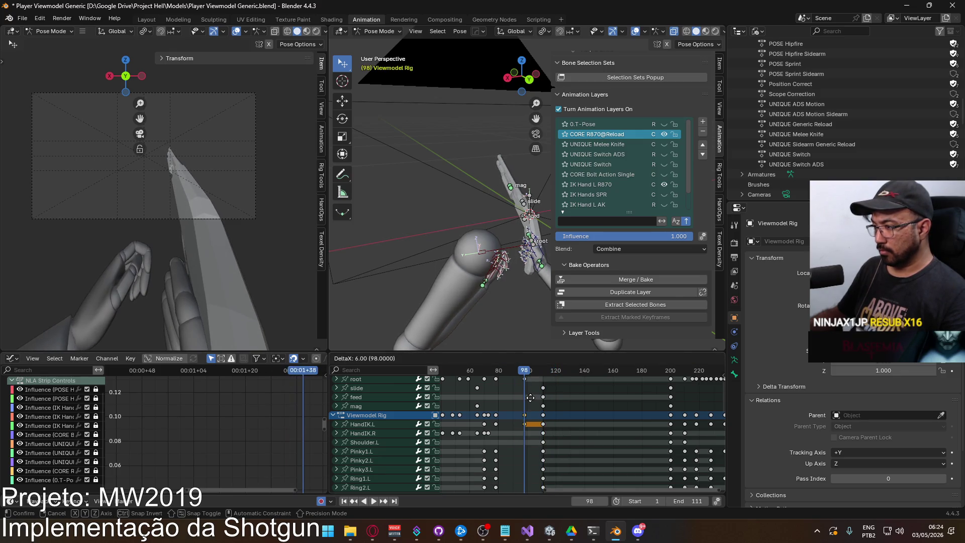
pyautogui.click(522, 378)
pyautogui.press('space')
pyautogui.moveTo(498, 382)
pyautogui.mouseDown()
pyautogui.moveTo(531, 375)
pyautogui.moveTo(486, 382)
pyautogui.moveTo(512, 381)
pyautogui.moveTo(496, 383)
pyautogui.mouseUp()
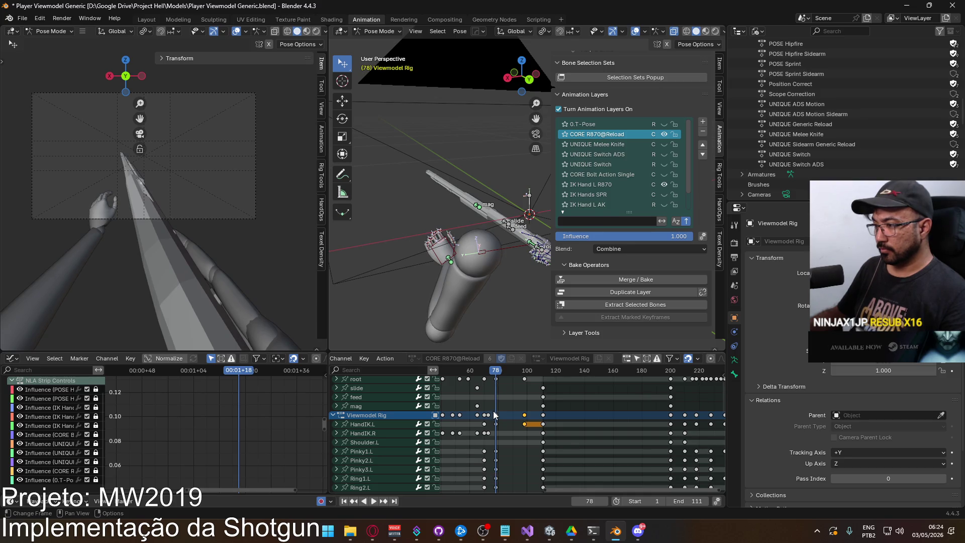
# Go to frame 78 and select the HandIK.L bone in the viewport
pyautogui.press('space')
pyautogui.click(482, 373)
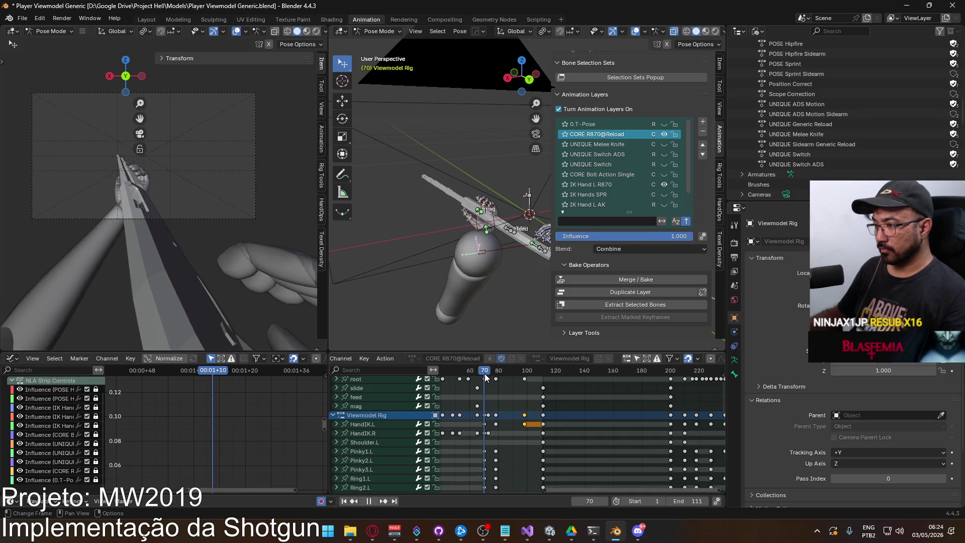
pyautogui.moveTo(484, 372); pyautogui.dragTo(496, 378)
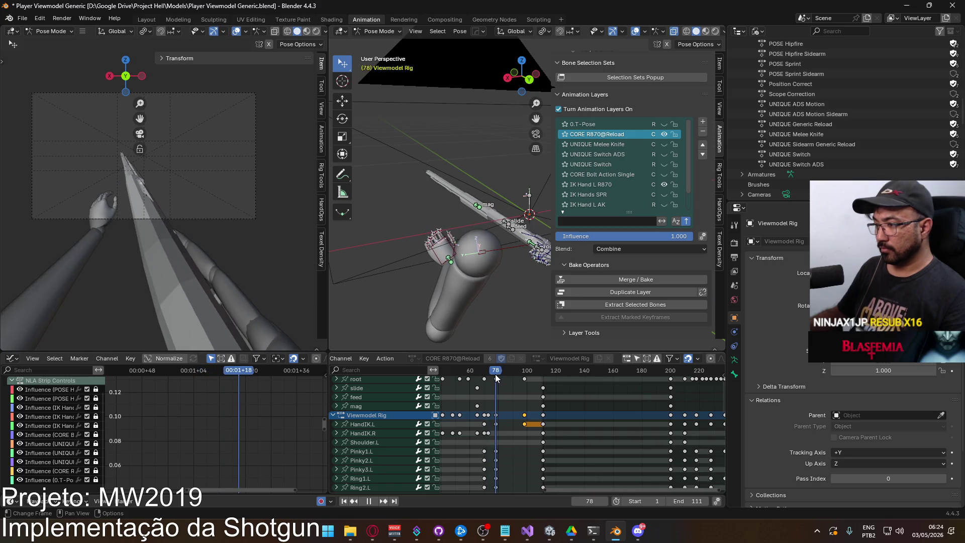
pyautogui.click(425, 260)
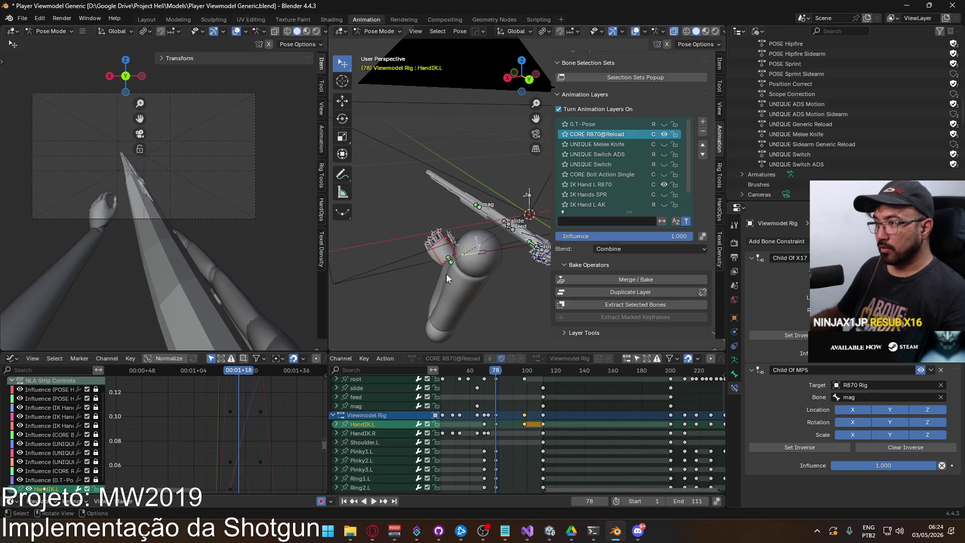
# At frame 78, rotate HandIK.L around its local Y axis
pyautogui.click(496, 423)
pyautogui.moveTo(501, 372); pyautogui.dragTo(509, 371)
pyautogui.press('Escape')
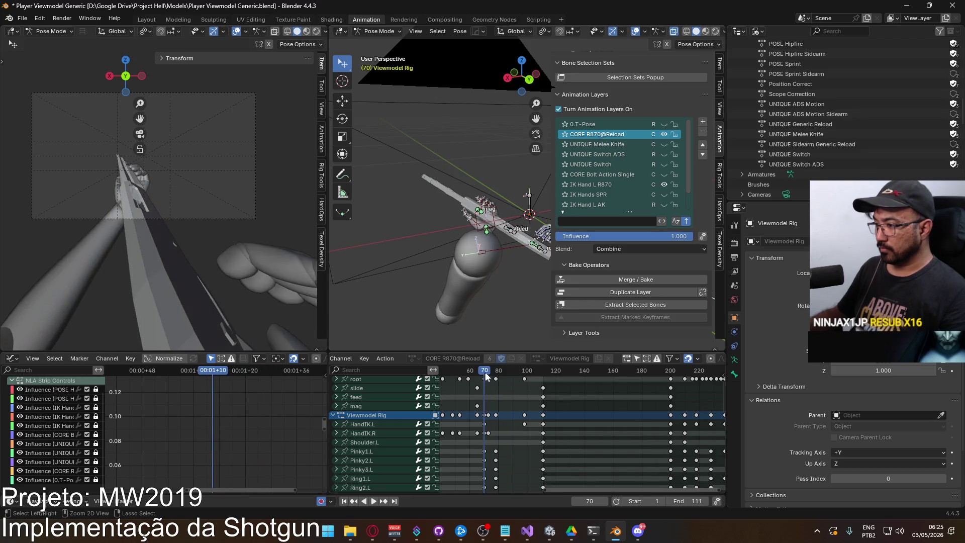
pyautogui.scroll(3, 459, 312)
pyautogui.moveTo(459, 312)
pyautogui.mouseDown(button='middle')
pyautogui.moveTo(461, 231)
pyautogui.moveTo(465, 268)
pyautogui.mouseUp(button='middle')
pyautogui.click(474, 268)
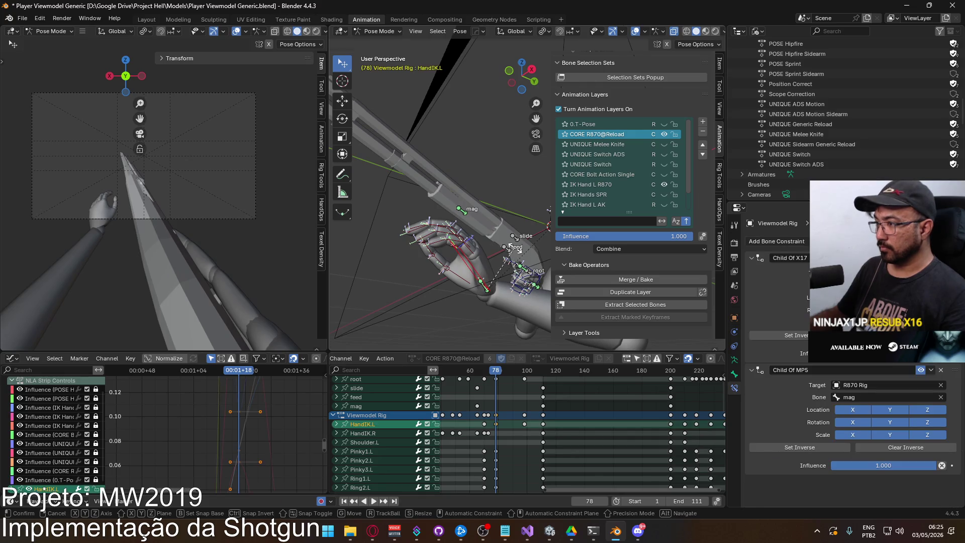
pyautogui.press('r')
pyautogui.press('y')
pyautogui.press('y')
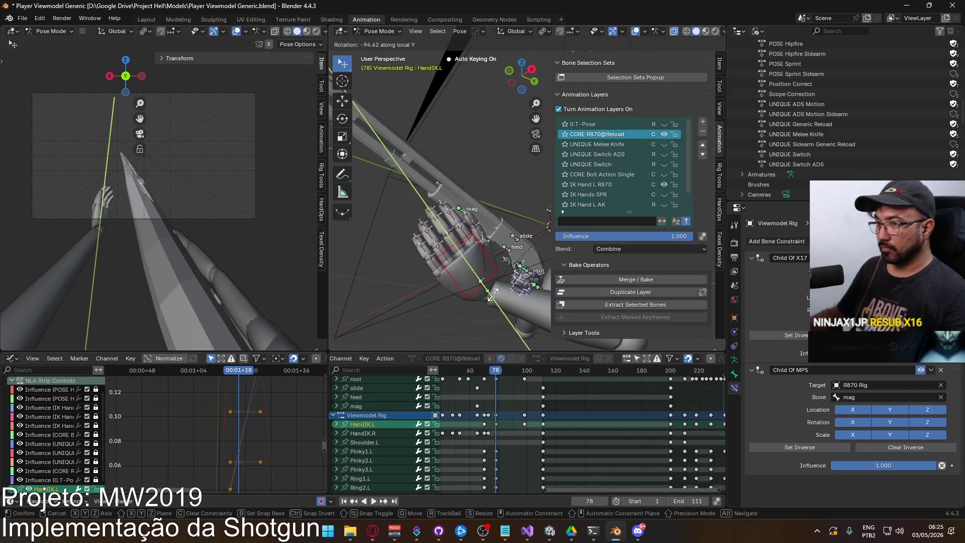
pyautogui.click(498, 289)
# Reposition HandIK.L, review at frame 78, and expand its channel to list the individual curves
pyautogui.moveTo(498, 290)
pyautogui.mouseDown(button='middle')
pyautogui.moveTo(427, 256)
pyautogui.moveTo(486, 246)
pyautogui.moveTo(458, 285)
pyautogui.mouseUp(button='middle')
pyautogui.press('g')
pyautogui.click(457, 285)
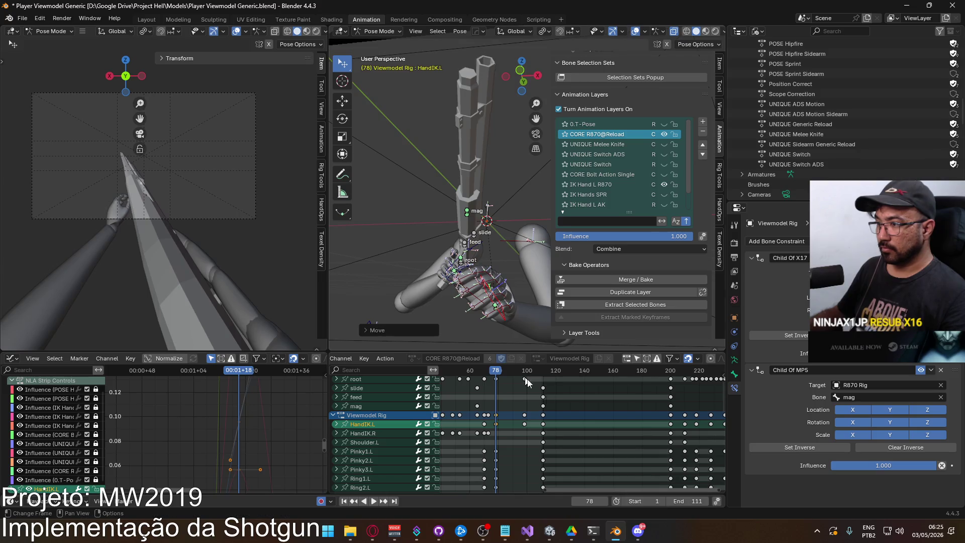
pyautogui.press('space')
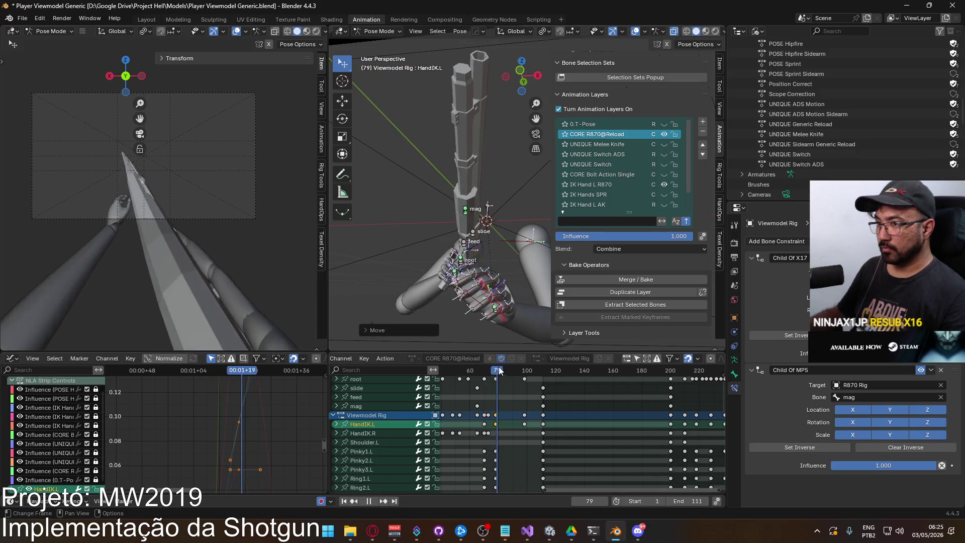
pyautogui.moveTo(502, 363); pyautogui.dragTo(496, 368)
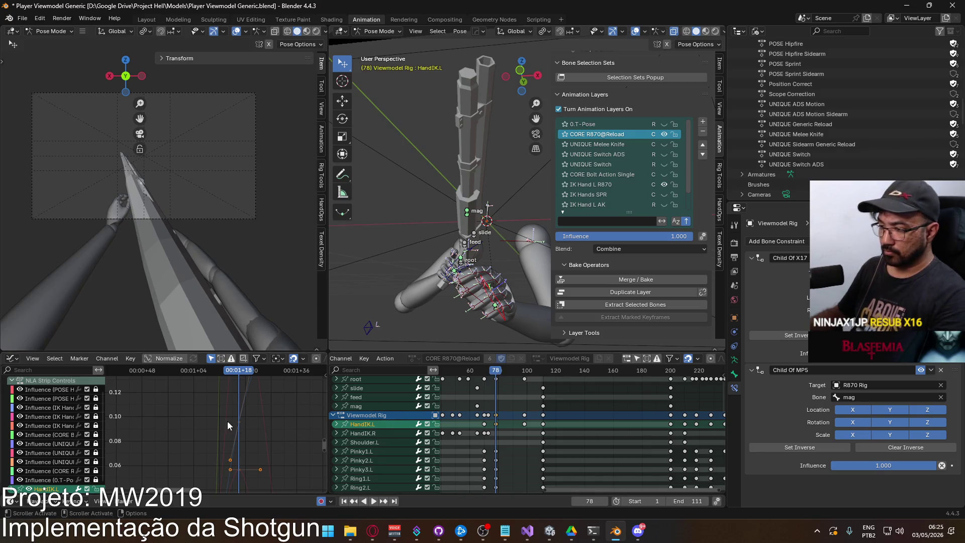
pyautogui.click(336, 425)
pyautogui.scroll(-3, 384, 438)
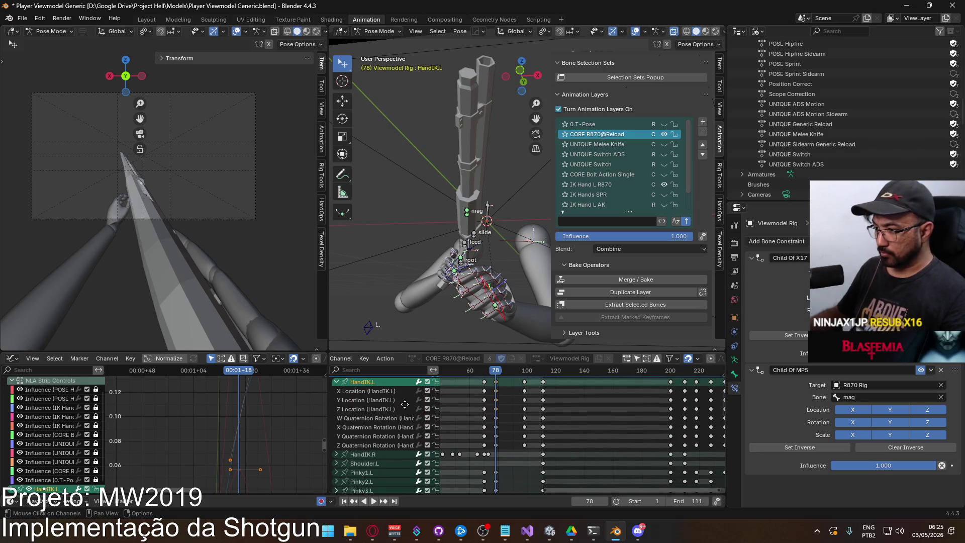
# Select HandIK.L's X, Y and Z Location channels and their keys around frames 60–100
pyautogui.click(376, 408)
pyautogui.doubleClick(376, 407)
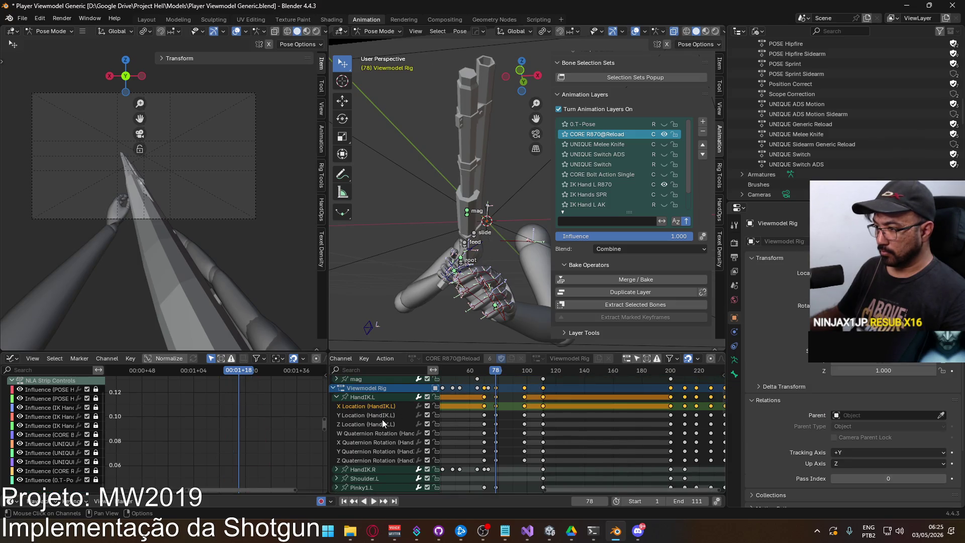
pyautogui.keyDown('shift'); pyautogui.click(382, 426); pyautogui.keyUp('shift')
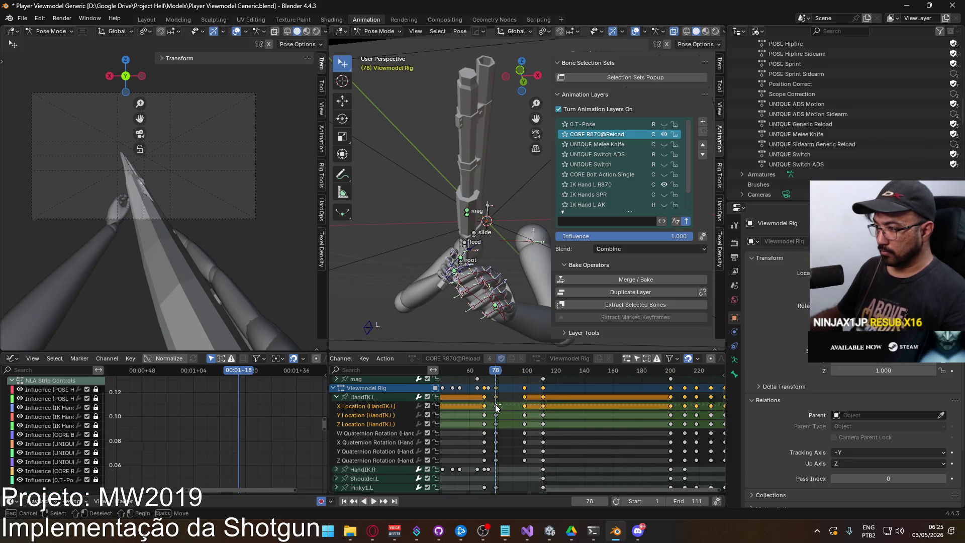
pyautogui.moveTo(471, 404)
pyautogui.mouseDown()
pyautogui.moveTo(477, 421)
pyautogui.moveTo(530, 431)
pyautogui.mouseUp()
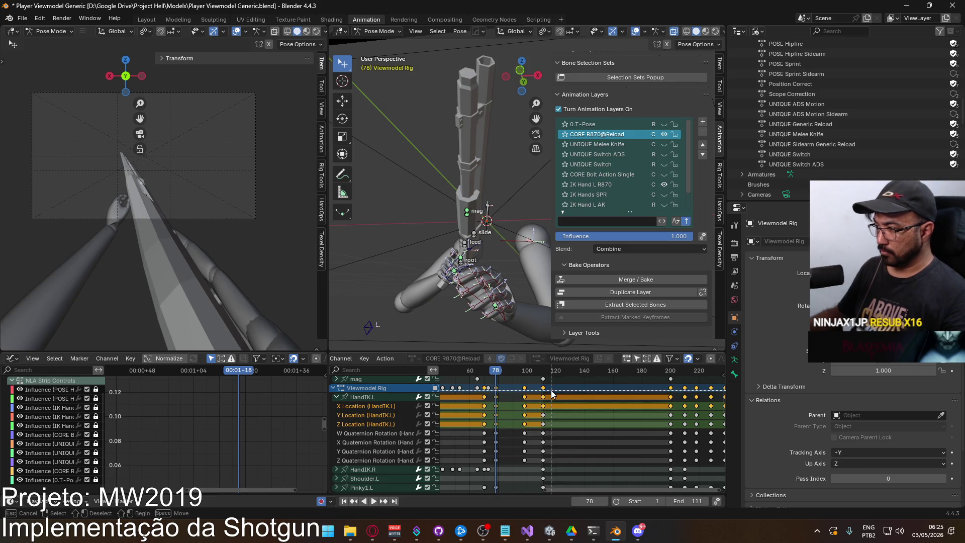
pyautogui.click(363, 415)
pyautogui.click(531, 428)
pyautogui.keyDown('shift'); pyautogui.click(381, 425); pyautogui.keyUp('shift')
pyautogui.keyDown('shift'); pyautogui.click(379, 406); pyautogui.keyUp('shift')
pyautogui.press('b')
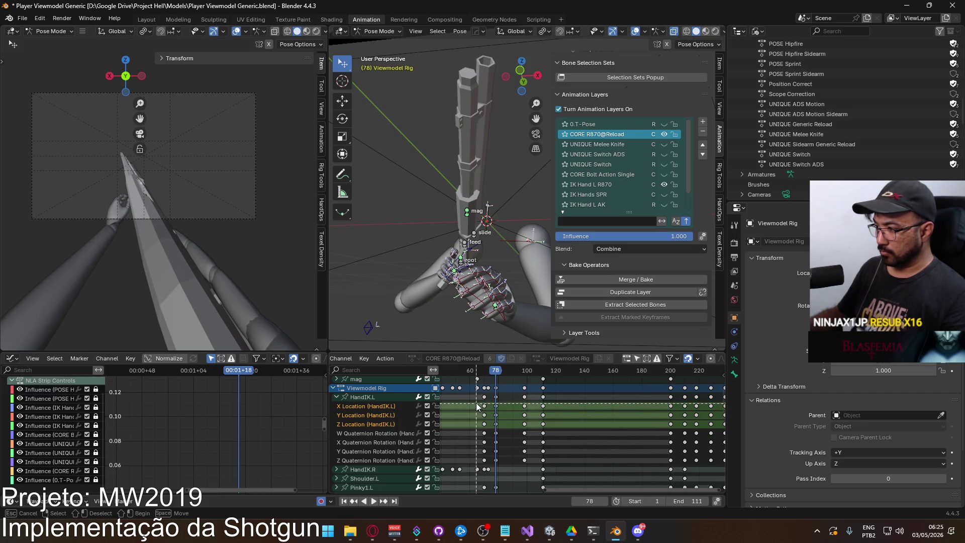
pyautogui.moveTo(529, 428); pyautogui.dragTo(529, 430)
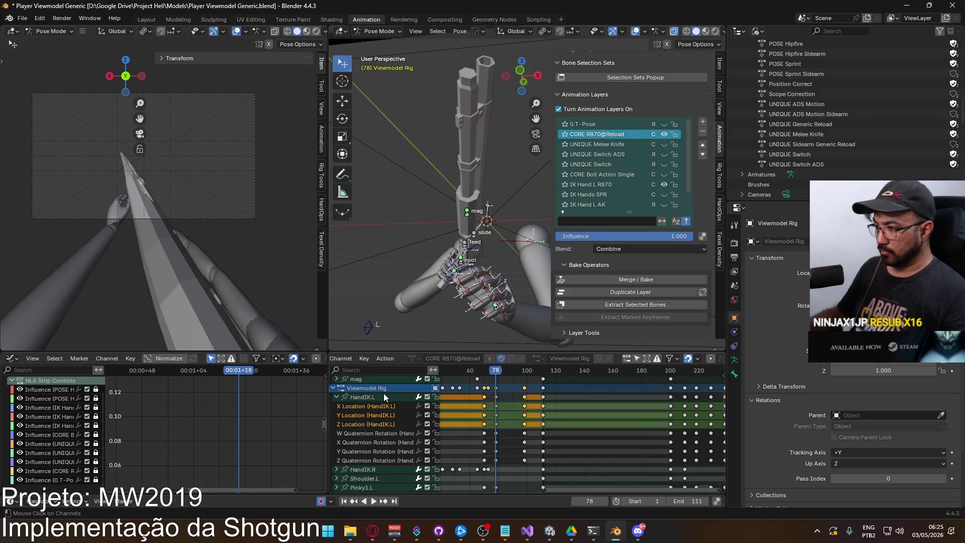
# Make HandIK.L active and frame its location curves in the graph at frame 70
pyautogui.click(367, 397)
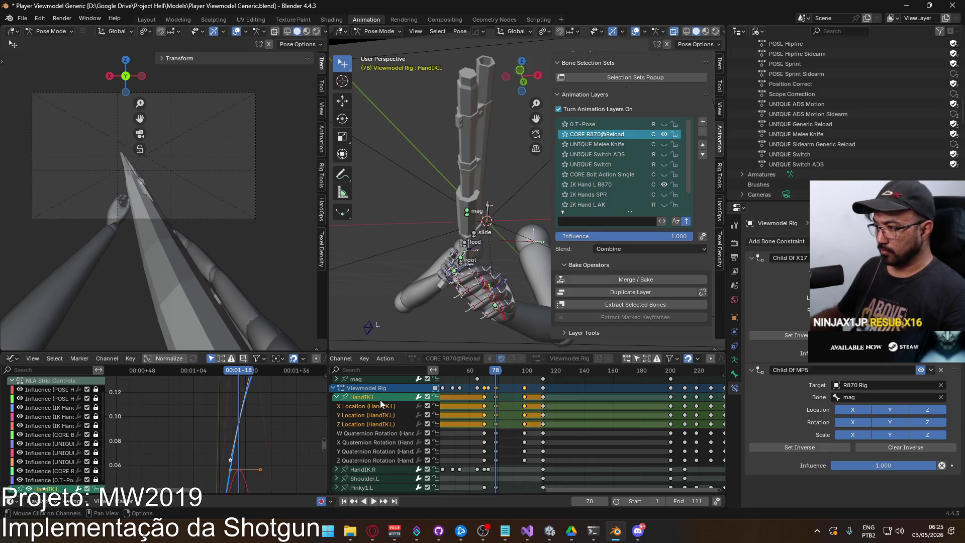
pyautogui.moveTo(226, 423)
pyautogui.keyDown('ctrl'); pyautogui.mouseDown(button='middle')
pyautogui.moveTo(234, 433)
pyautogui.moveTo(259, 417)
pyautogui.moveTo(173, 430)
pyautogui.moveTo(183, 371)
pyautogui.moveTo(227, 417)
pyautogui.mouseUp(button='middle'); pyautogui.keyUp('ctrl')
pyautogui.moveTo(190, 373)
pyautogui.mouseDown()
pyautogui.moveTo(157, 379)
pyautogui.moveTo(178, 378)
pyautogui.mouseUp()
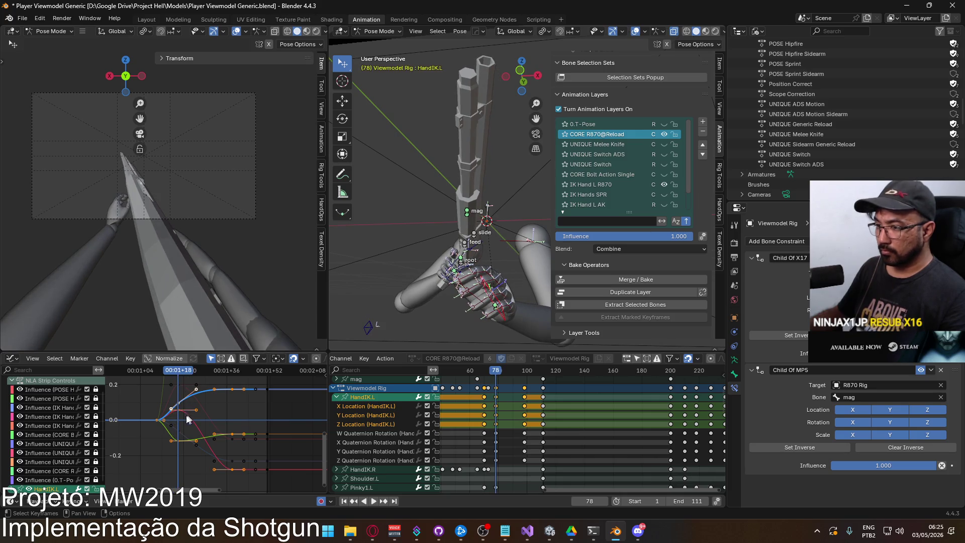
# Lower HandIK.L's X Location keyframe near frame 70 and preview the motion
pyautogui.click(181, 412)
pyautogui.press('g')
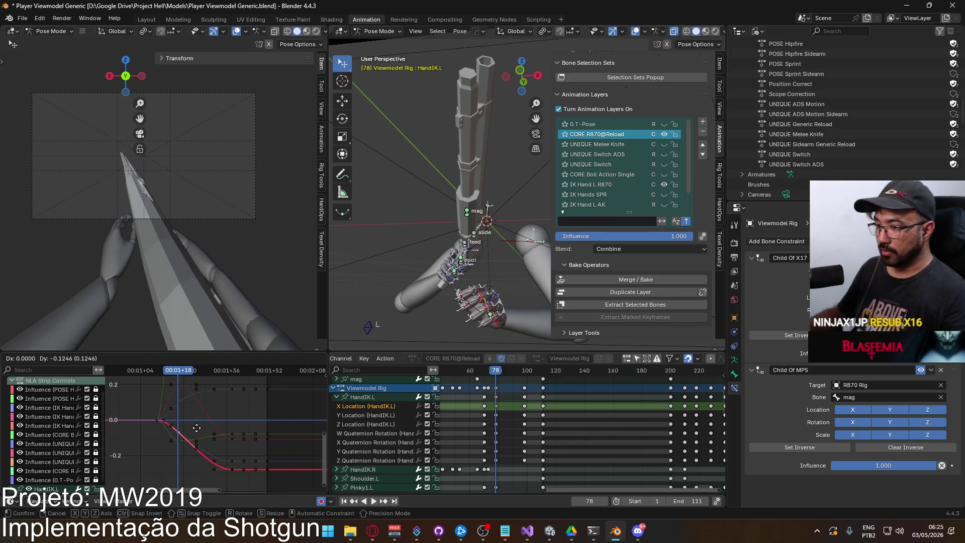
pyautogui.click(195, 426)
pyautogui.moveTo(184, 375); pyautogui.dragTo(159, 380)
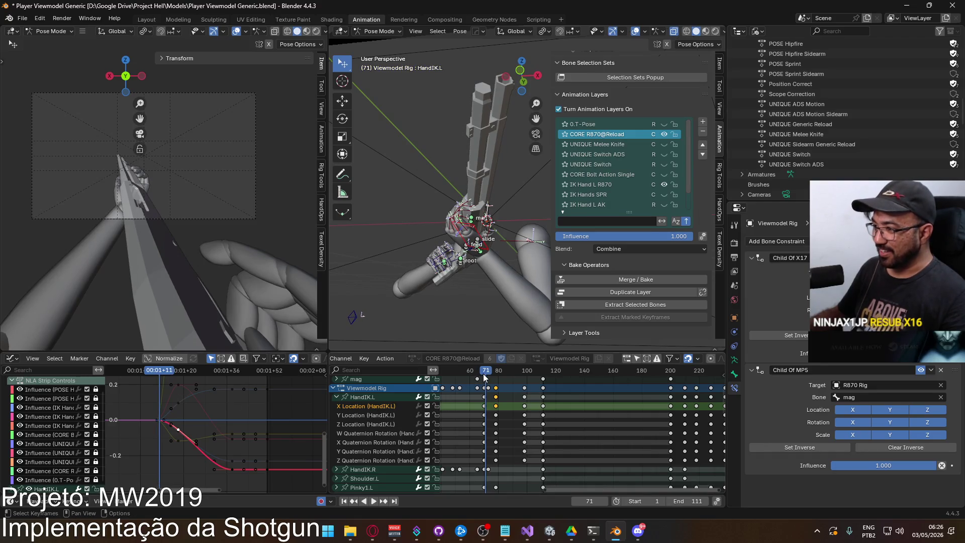
pyautogui.press('space')
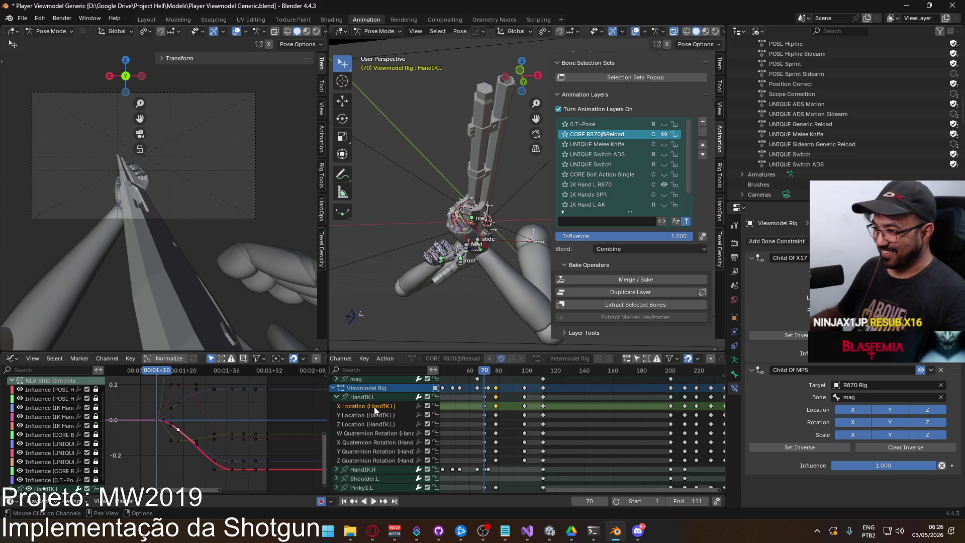
# Raise a HandIK.L Y Location keyframe slightly and preview it up to frame 98
pyautogui.click(367, 414)
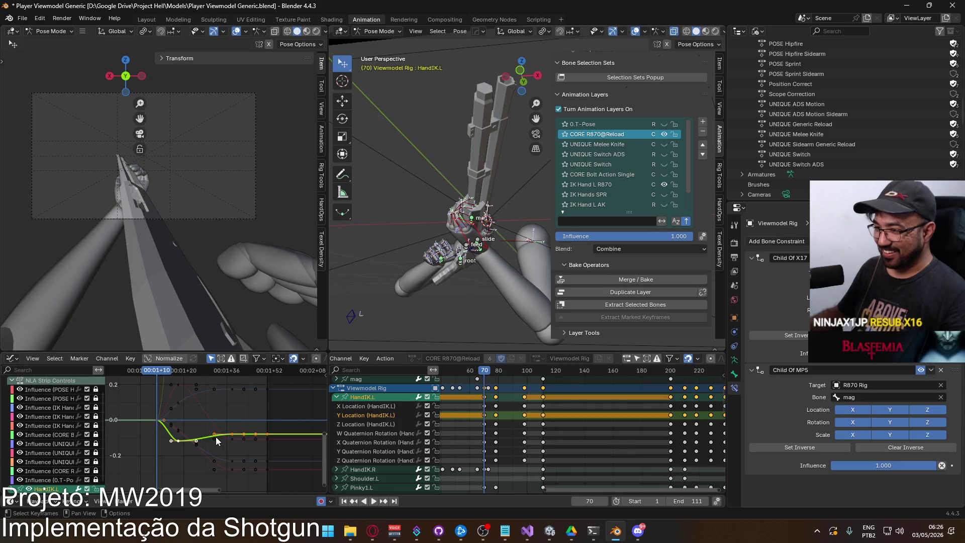
pyautogui.scroll(3, 219, 440)
pyautogui.moveTo(184, 444); pyautogui.dragTo(179, 419)
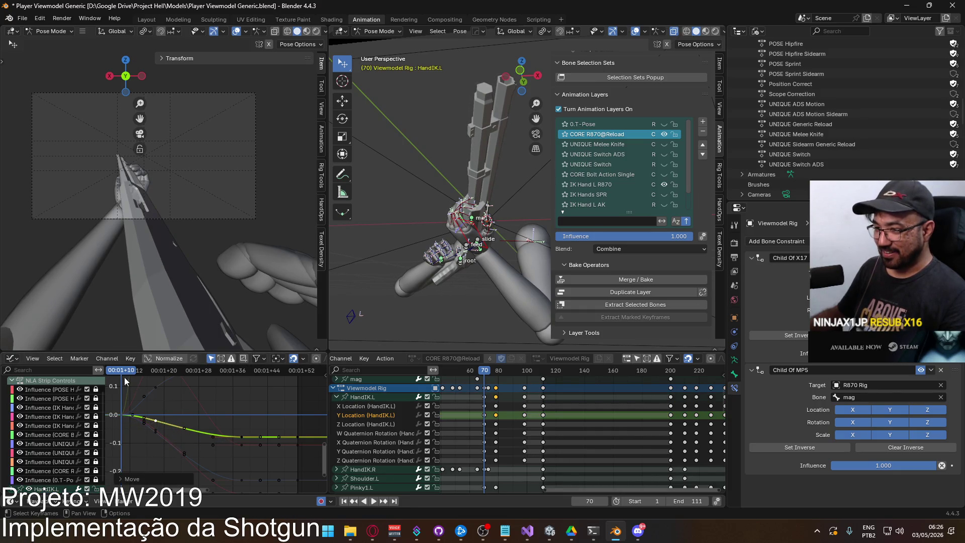
pyautogui.press('space')
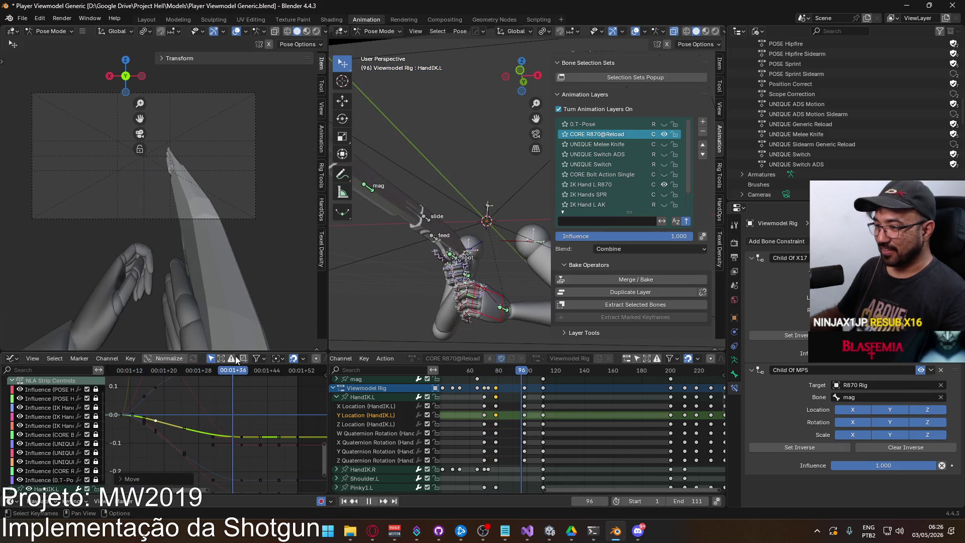
pyautogui.press('space')
# Reshape a handle on HandIK.L's Z Location curve so it rises more gradually
pyautogui.doubleClick(378, 424)
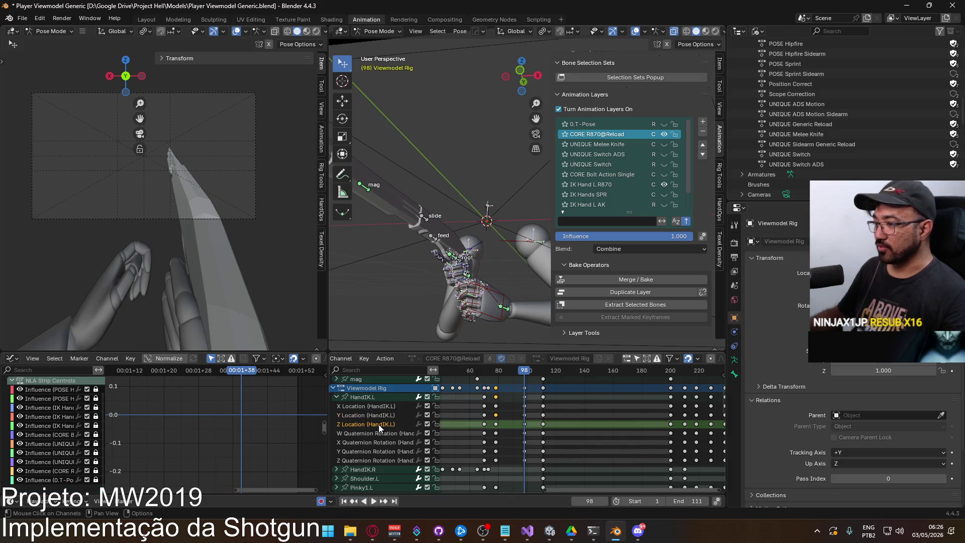
pyautogui.moveTo(196, 409); pyautogui.dragTo(212, 439, button='middle')
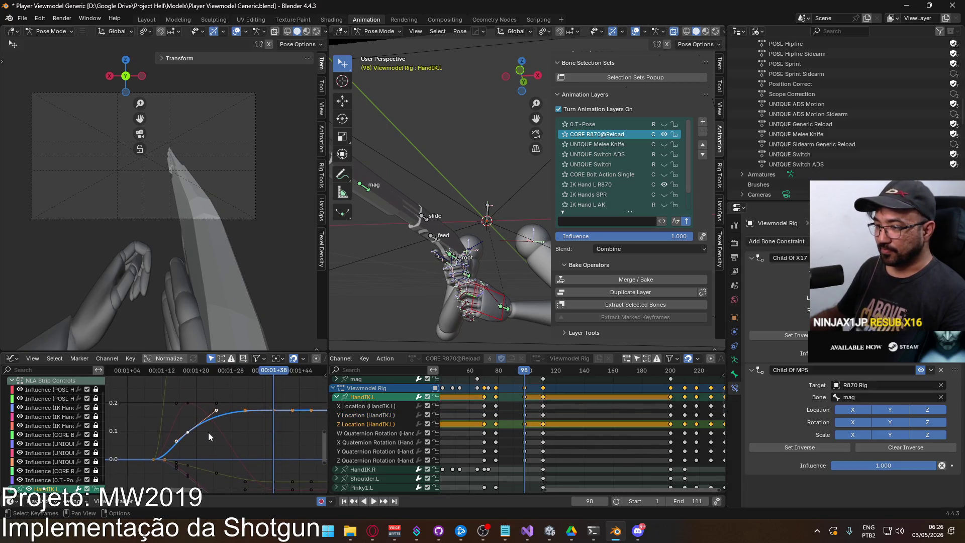
pyautogui.press('space')
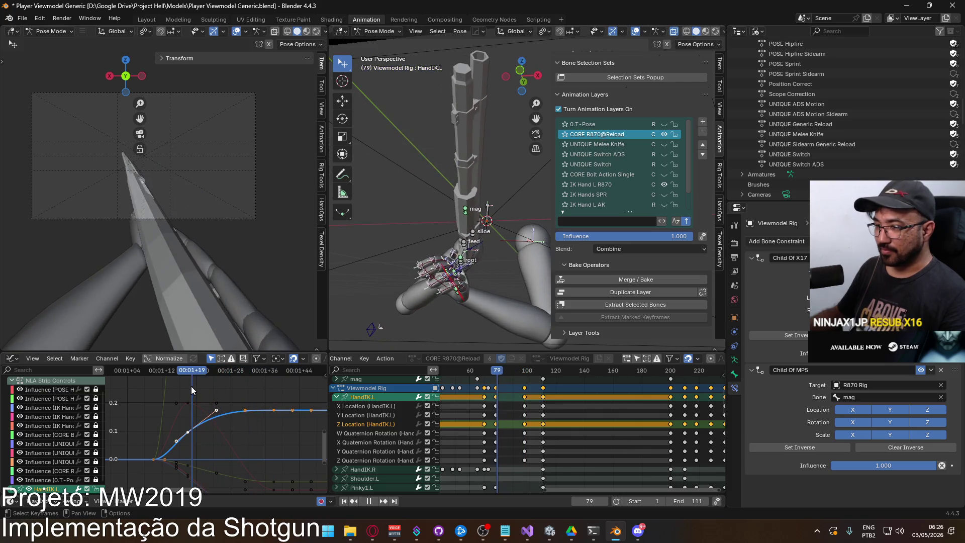
pyautogui.press('space')
pyautogui.click(205, 420)
pyautogui.press('g')
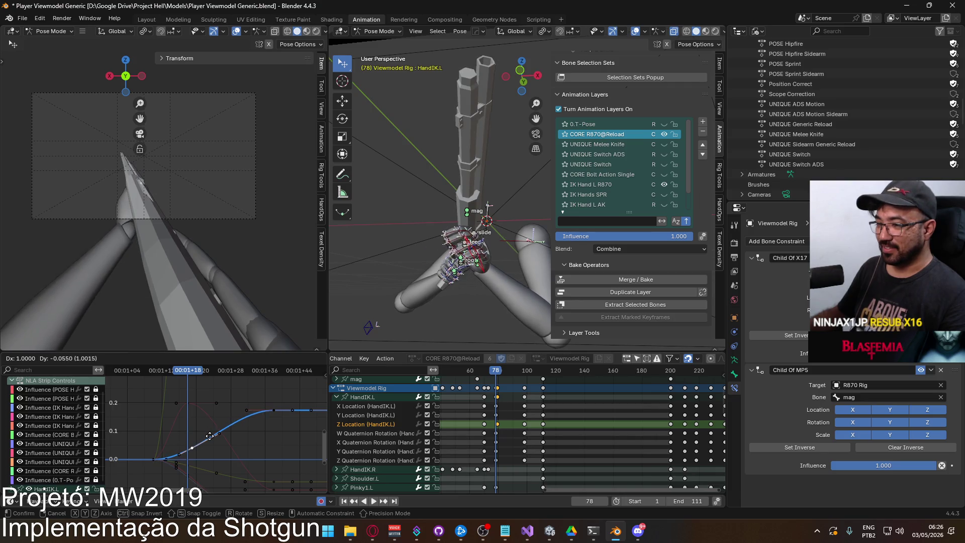
pyautogui.click(219, 434)
# Shift the selected dope sheet keys near frame 70 one frame earlier and check timing
pyautogui.click(484, 375)
pyautogui.press('space')
pyautogui.press('g')
pyautogui.click(512, 419)
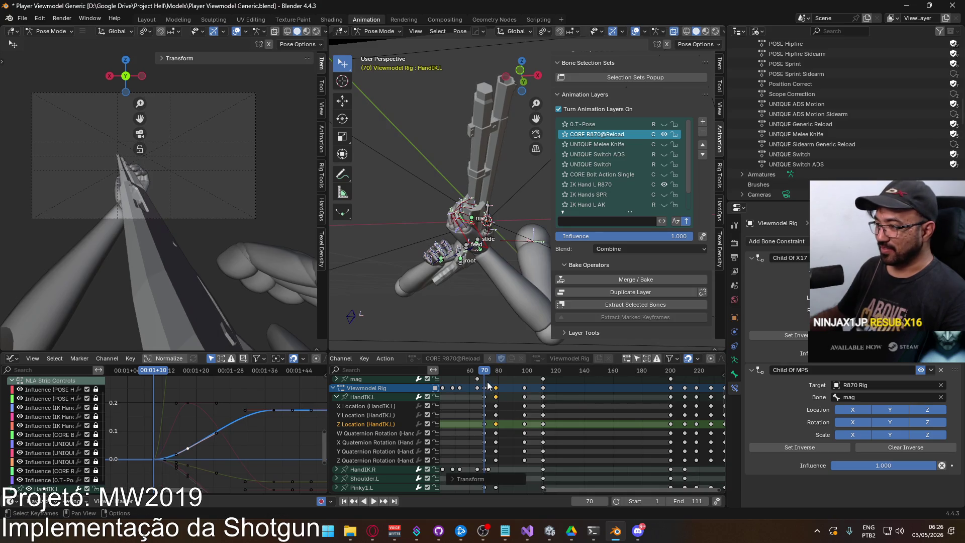
pyautogui.press('space')
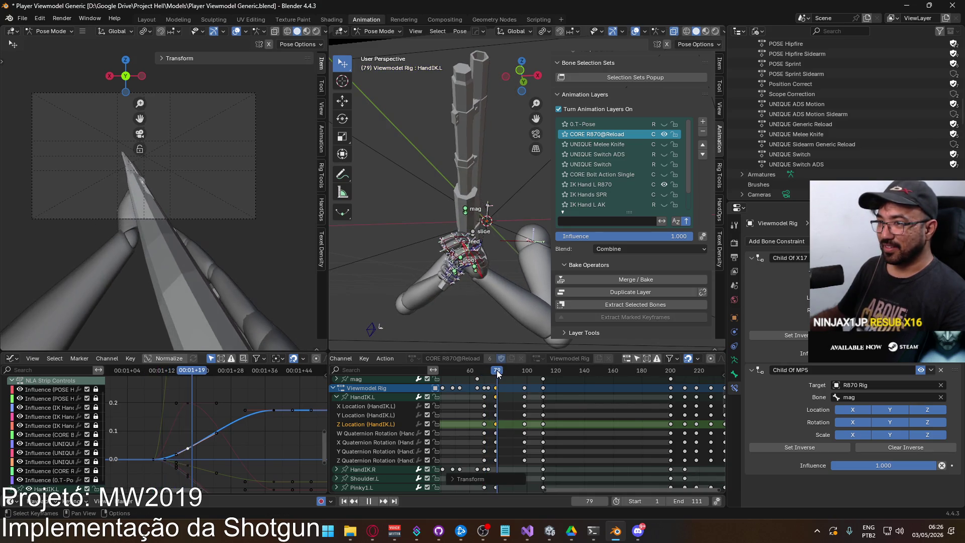
pyautogui.click(495, 370)
pyautogui.press('space')
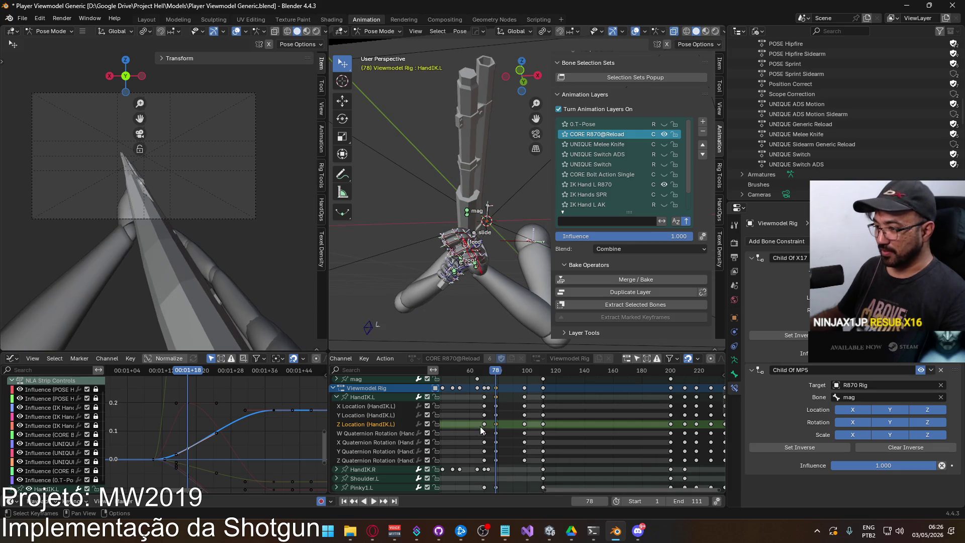
pyautogui.click(372, 452)
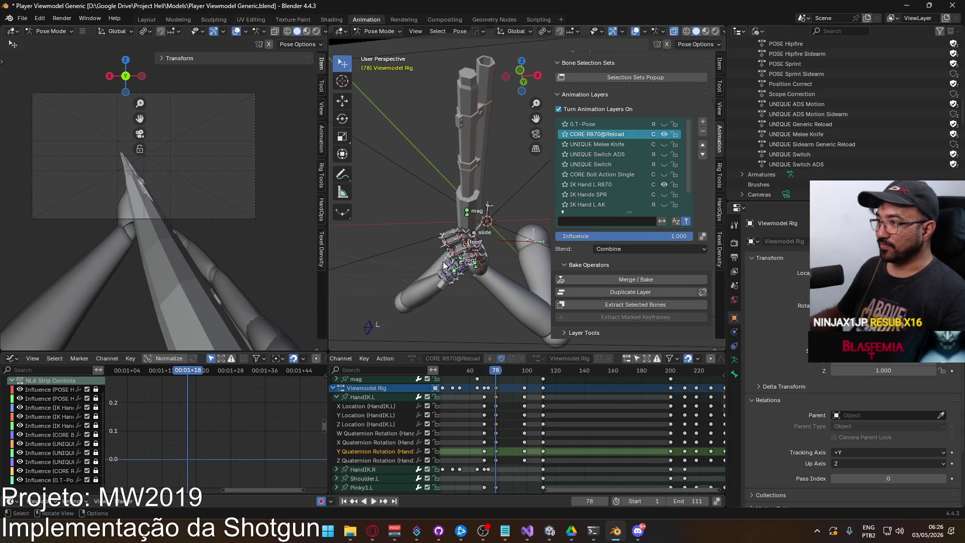
# Rotate HandIK.L slightly about its local Y axis
pyautogui.click(484, 282)
pyautogui.press('r')
pyautogui.press('y')
pyautogui.press('y')
pyautogui.click(492, 302)
pyautogui.moveTo(492, 301); pyautogui.dragTo(457, 312, button='middle')
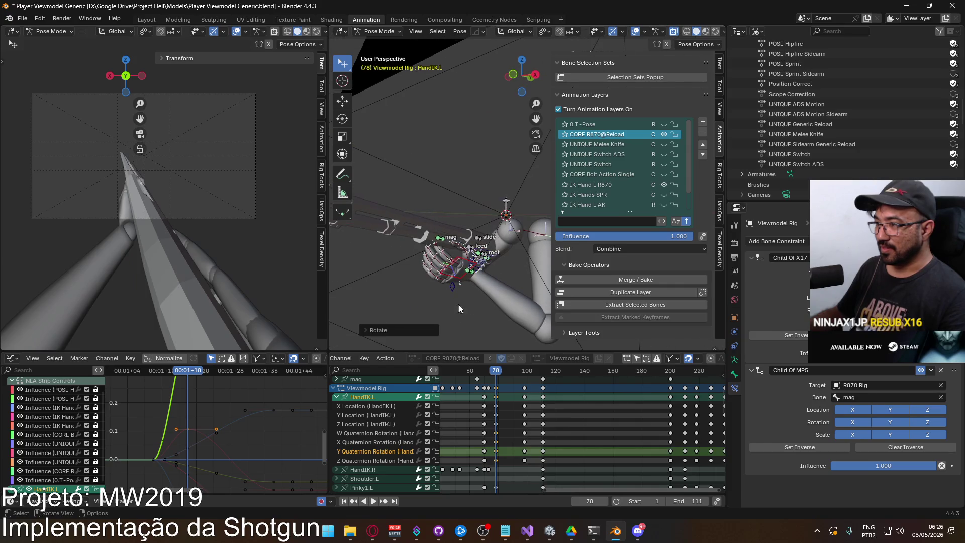
# Box-select HandIK.L's location keys from frame 70 to 110 and play back
pyautogui.click(368, 397)
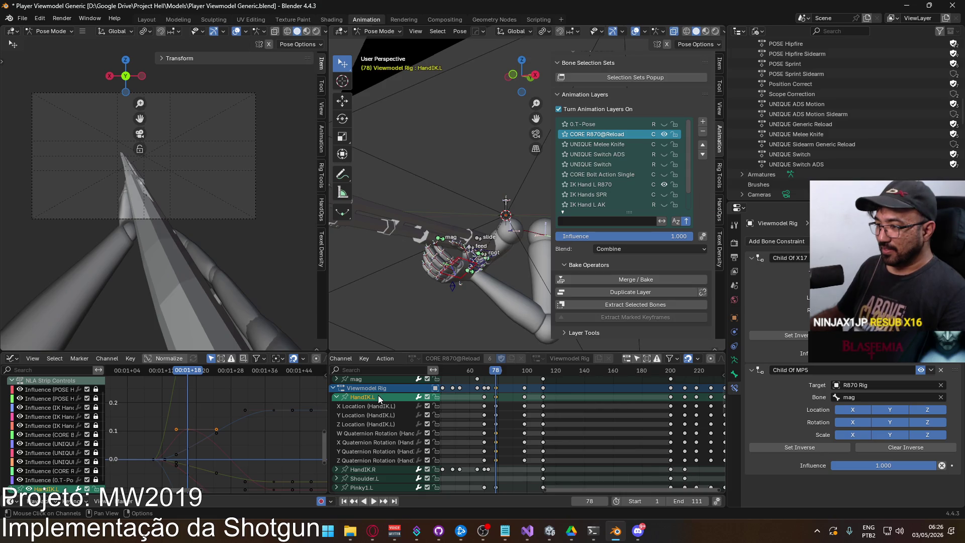
pyautogui.click(370, 406)
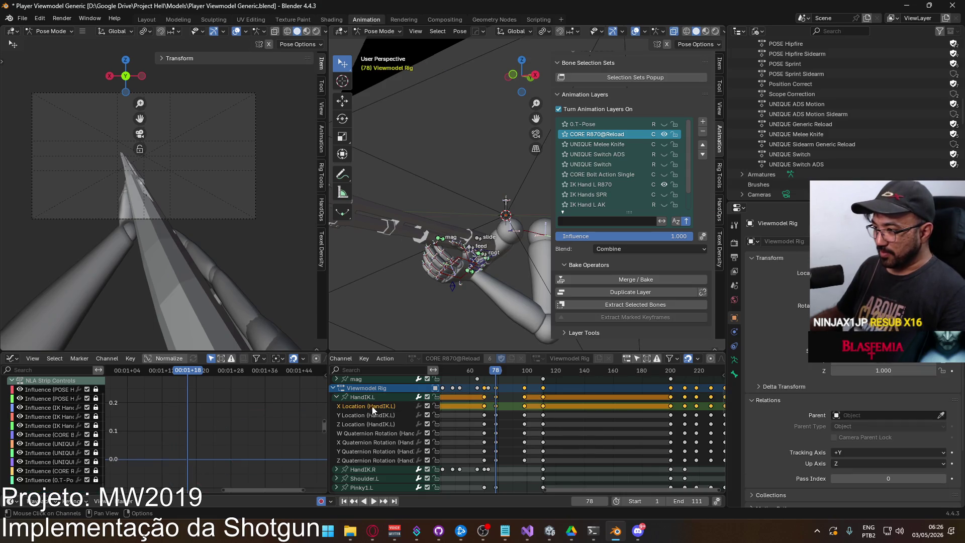
pyautogui.click(382, 424)
pyautogui.hotkey('alt', 'a')
pyautogui.press('b')
pyautogui.moveTo(476, 406); pyautogui.dragTo(556, 431)
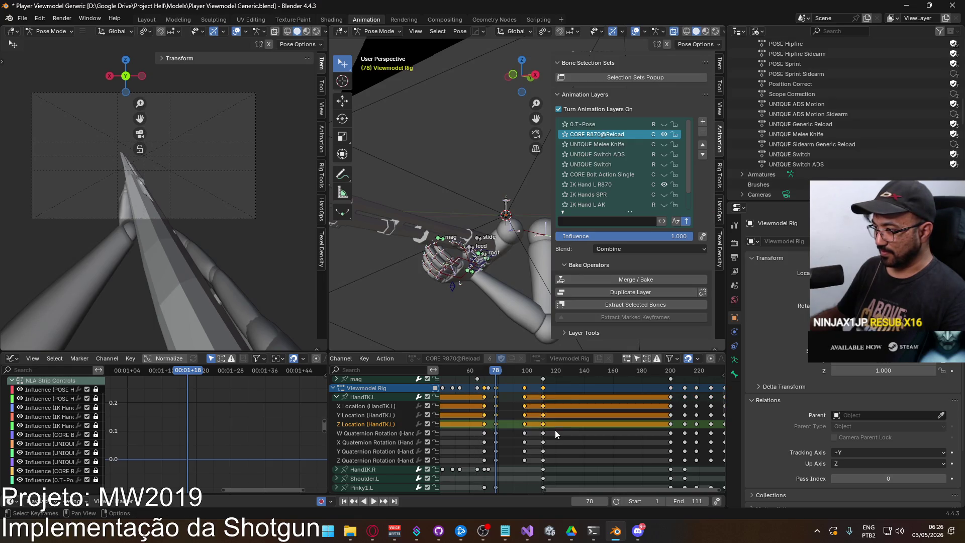
pyautogui.click(365, 397)
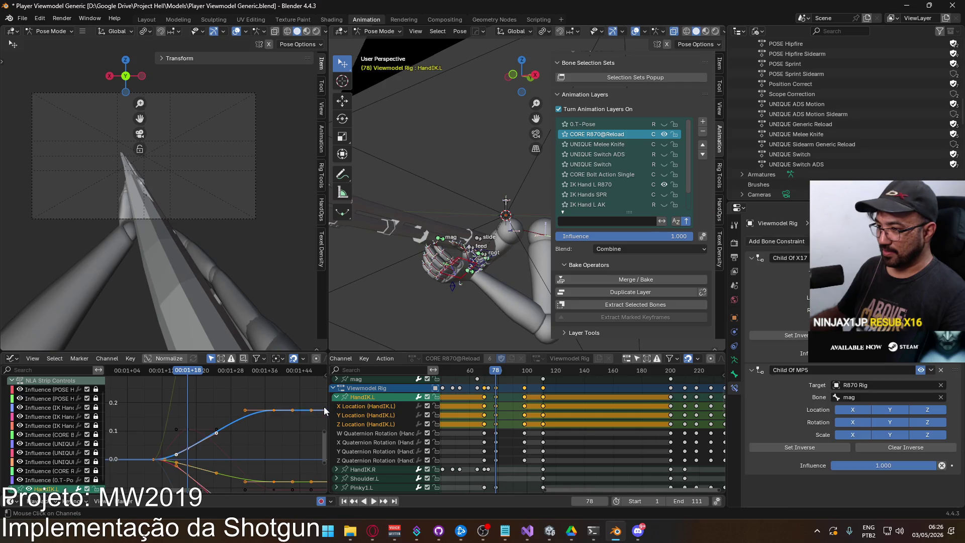
pyautogui.moveTo(242, 424); pyautogui.dragTo(218, 390, button='middle')
pyautogui.press('space')
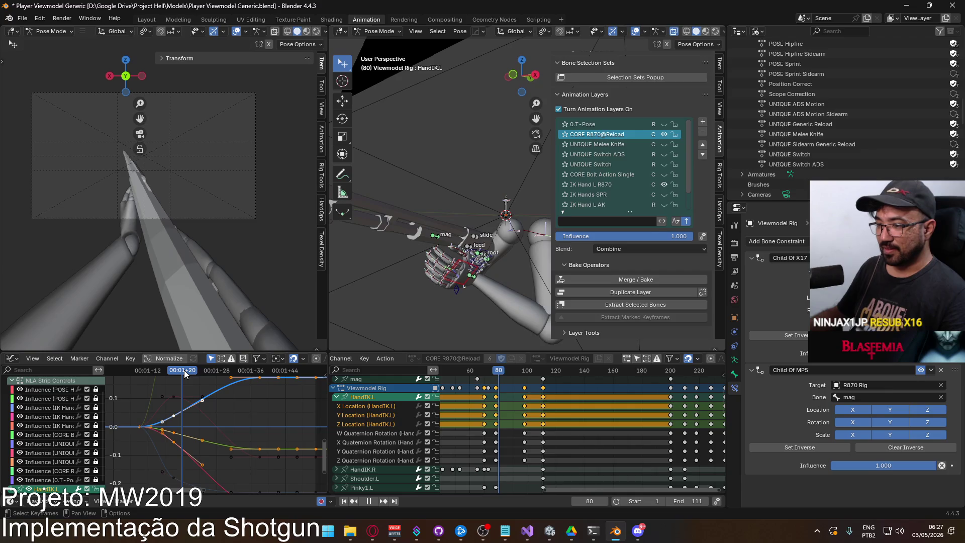
pyautogui.press('Escape')
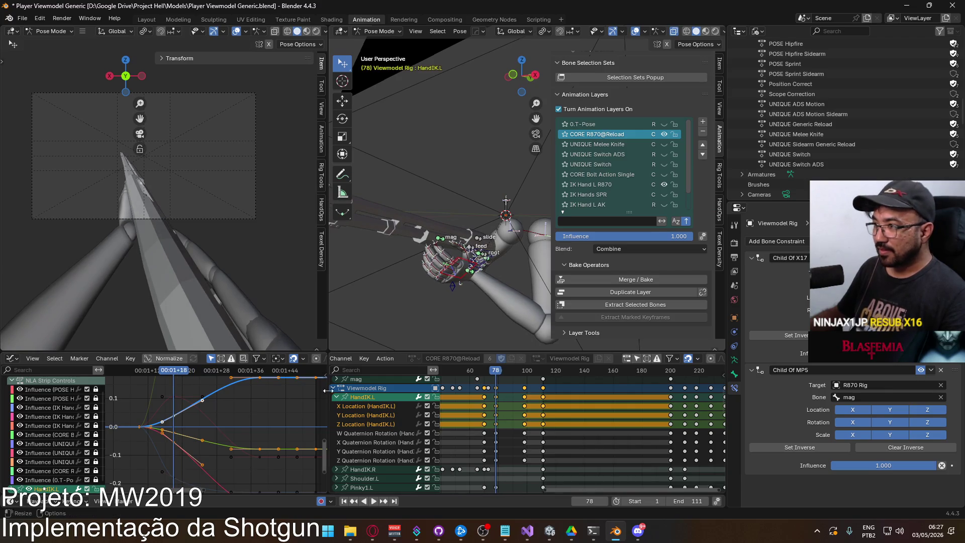
pyautogui.keyDown('shift'); pyautogui.scroll(-3, 264, 478); pyautogui.keyUp('shift')
pyautogui.keyDown('shift'); pyautogui.scroll(3, 193, 420); pyautogui.keyUp('shift')
# Lower the X Location key and the Y Location key near frame 78, the Y key by 0.0408
pyautogui.click(182, 417)
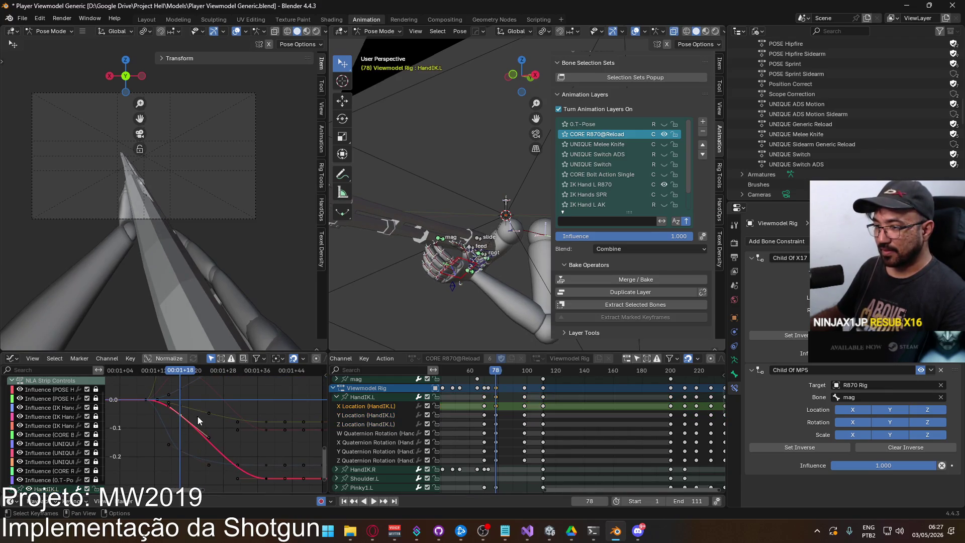
pyautogui.press('g')
pyautogui.click(200, 426)
pyautogui.click(184, 411)
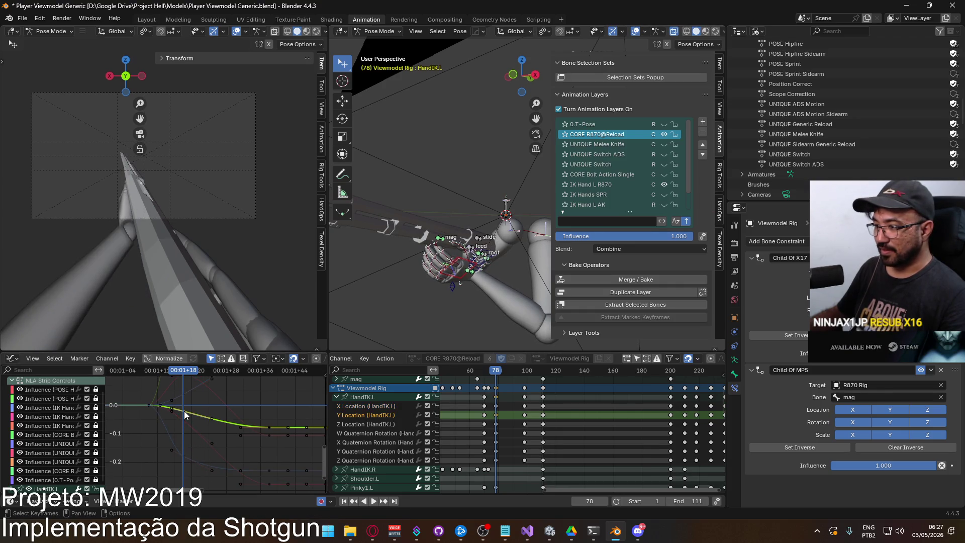
pyautogui.press('g')
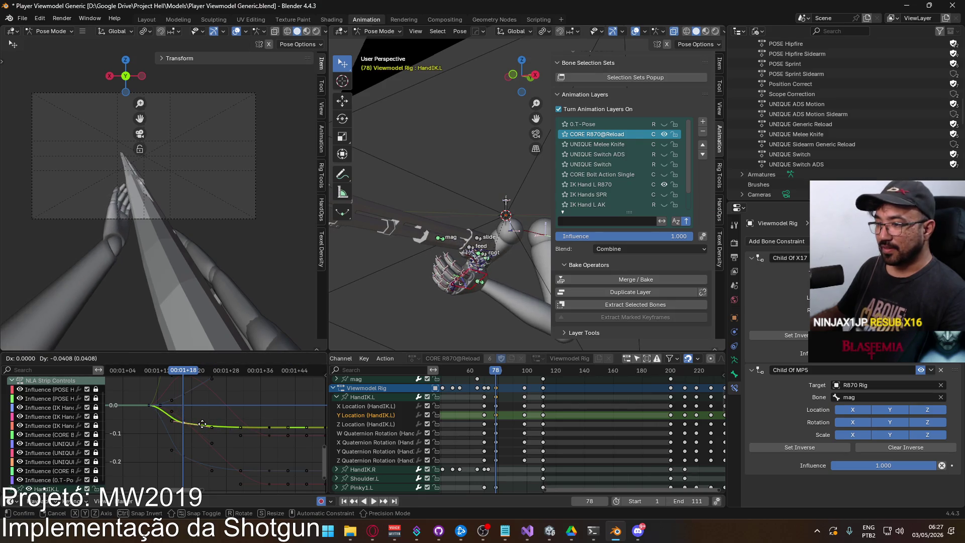
pyautogui.click(203, 421)
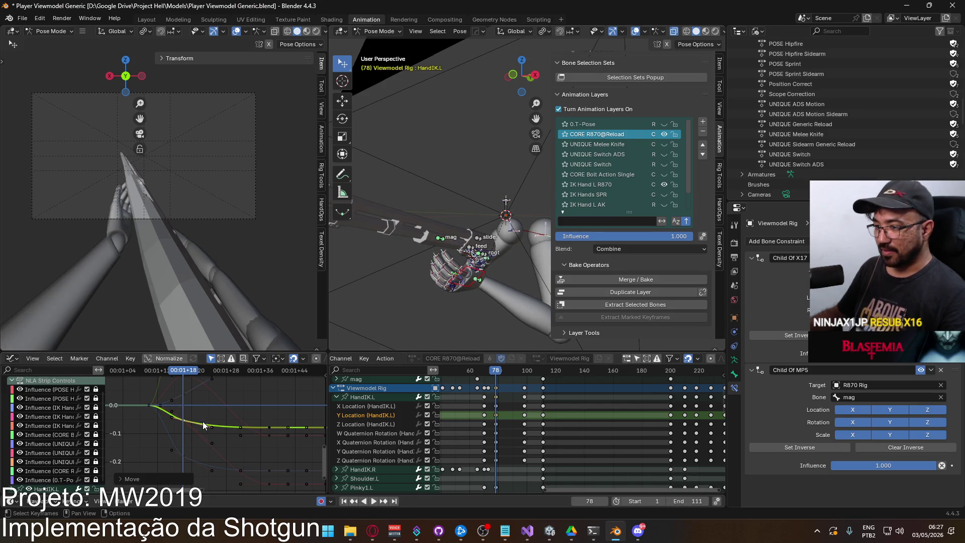
# Check the frame-76 pose, save with Ctrl+S, and play the reload with all keys framed
pyautogui.moveTo(183, 370)
pyautogui.mouseDown()
pyautogui.moveTo(153, 373)
pyautogui.moveTo(296, 331)
pyautogui.mouseUp()
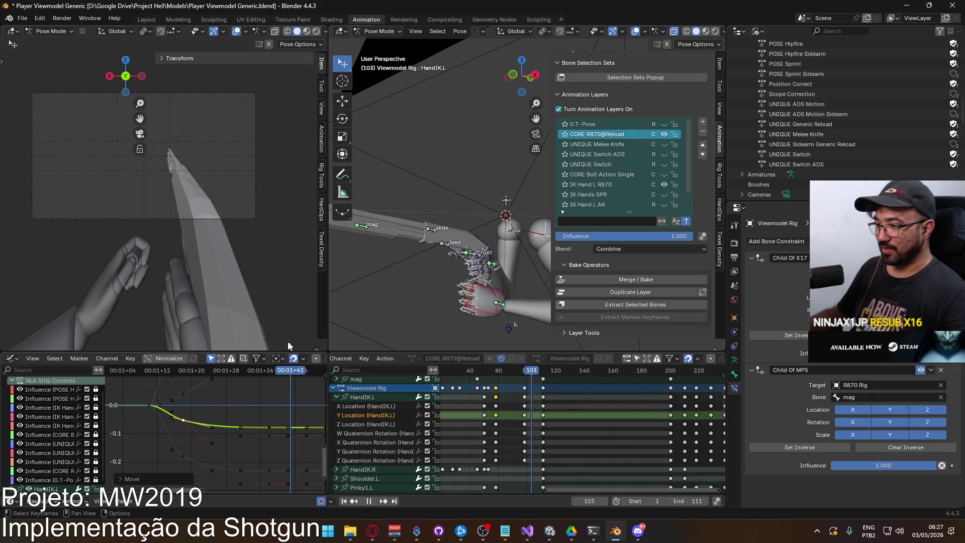
pyautogui.press('Escape')
pyautogui.hotkey('ctrl', 's')
pyautogui.press('space')
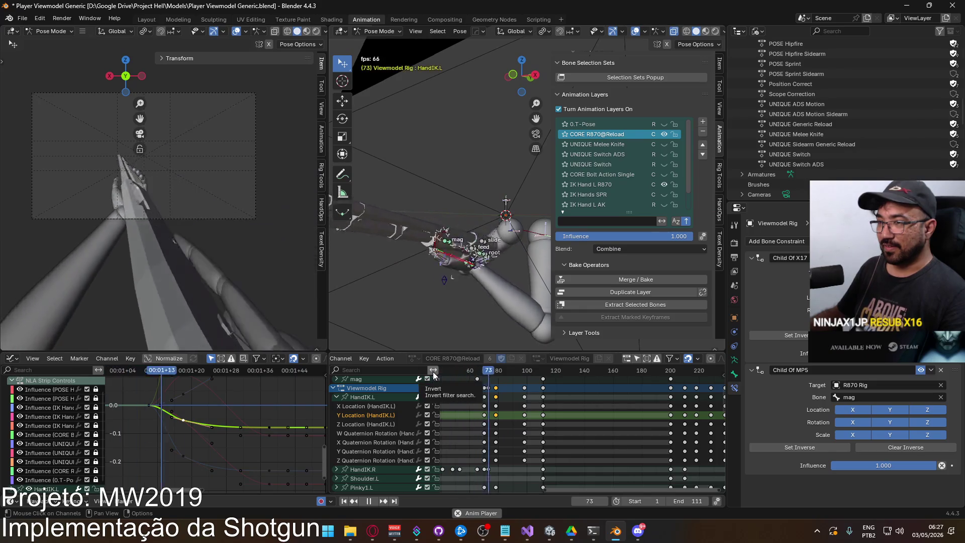
pyautogui.press('Home')
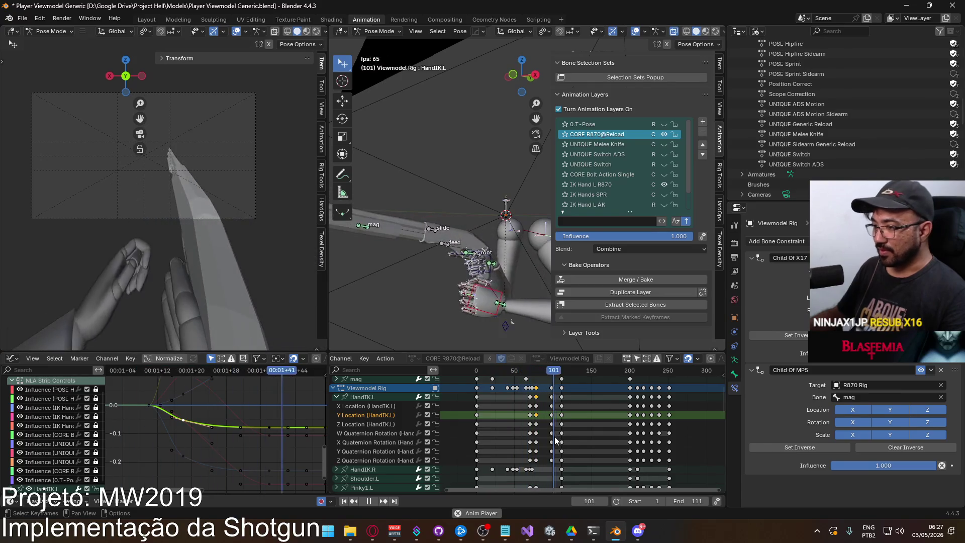
pyautogui.moveTo(549, 417)
pyautogui.mouseDown(button='middle')
pyautogui.moveTo(581, 437)
pyautogui.moveTo(557, 464)
pyautogui.mouseUp(button='middle')
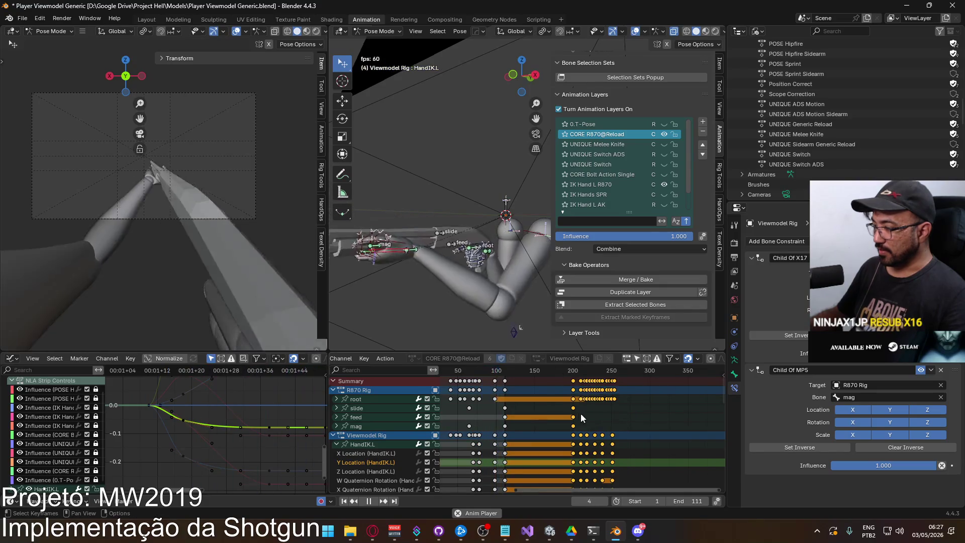
# Move the later block of rig keys about 80 frames earlier
pyautogui.moveTo(618, 414); pyautogui.dragTo(641, 416, button='middle')
pyautogui.press('g')
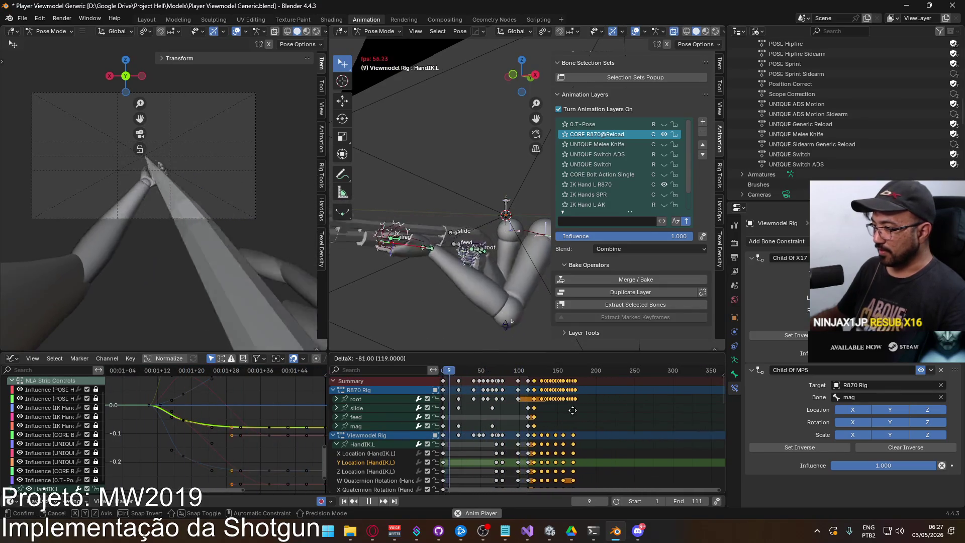
pyautogui.click(567, 410)
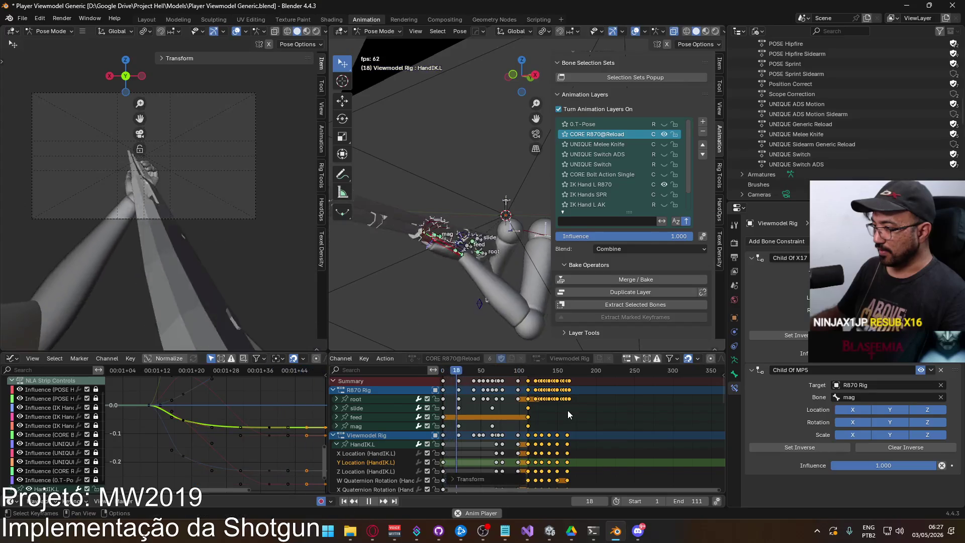
pyautogui.scroll(4, 565, 416)
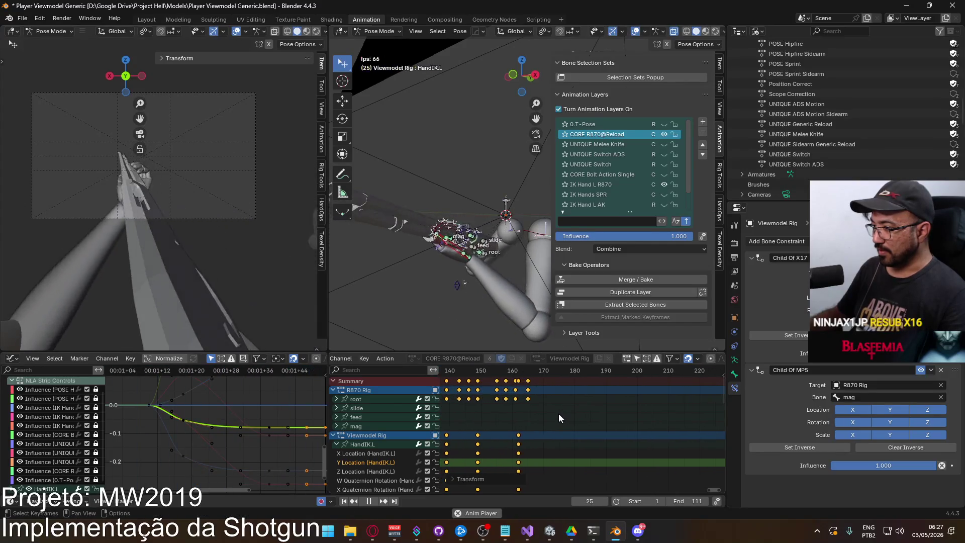
pyautogui.press('space')
# Set the scene end frame to 165 and review the last frame
pyautogui.scroll(3, 556, 382)
pyautogui.write('165')
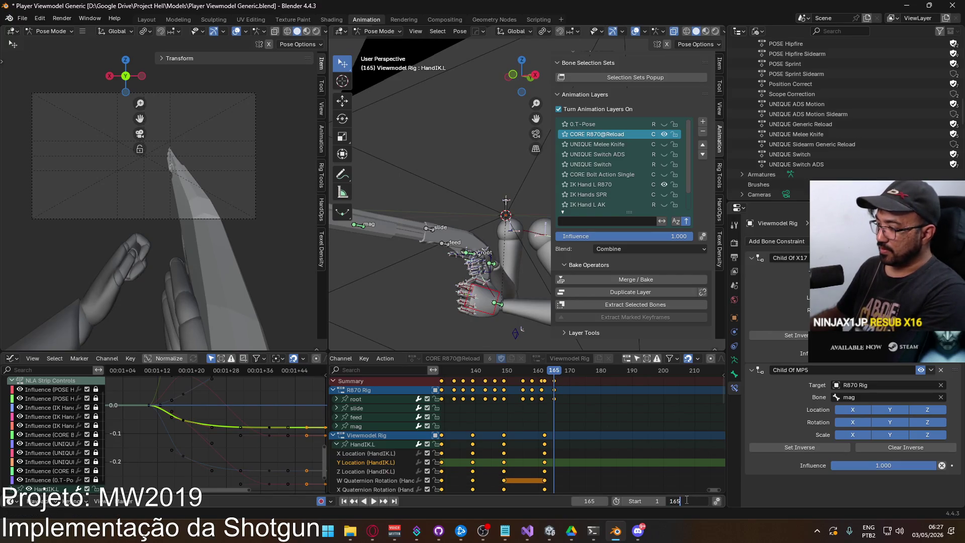
pyautogui.press('Return')
pyautogui.press('space')
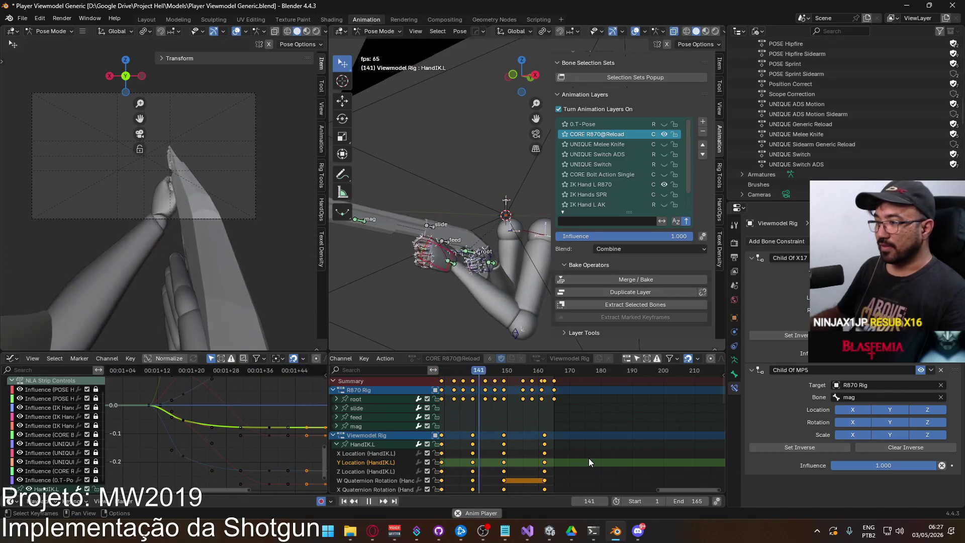
pyautogui.click(554, 374)
pyautogui.moveTo(506, 336)
pyautogui.mouseDown(button='middle')
pyautogui.moveTo(455, 236)
pyautogui.moveTo(419, 265)
pyautogui.moveTo(484, 242)
pyautogui.moveTo(462, 261)
pyautogui.moveTo(404, 256)
pyautogui.mouseUp(button='middle')
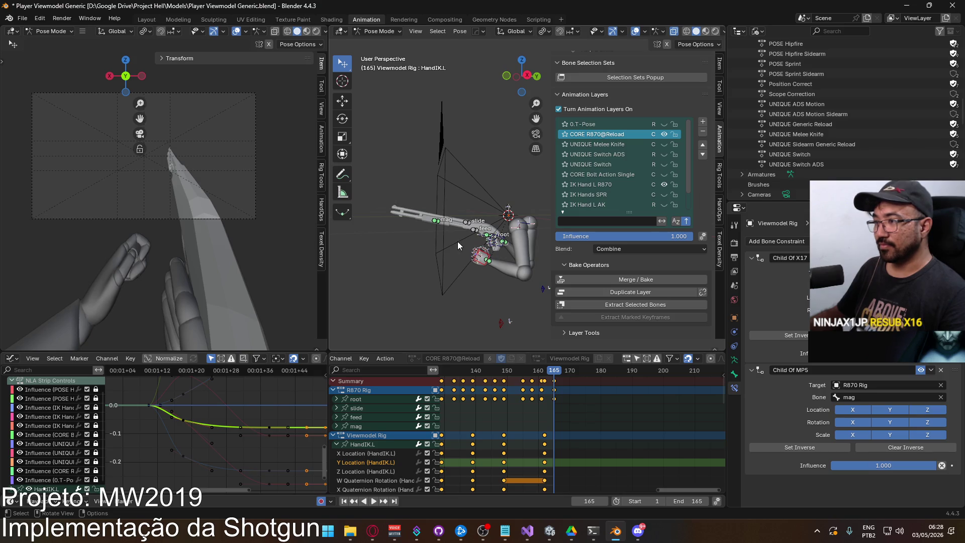
# Insert Location & Rotation keys on all rig bones at frame 165
pyautogui.moveTo(436, 237); pyautogui.dragTo(450, 252, button='middle')
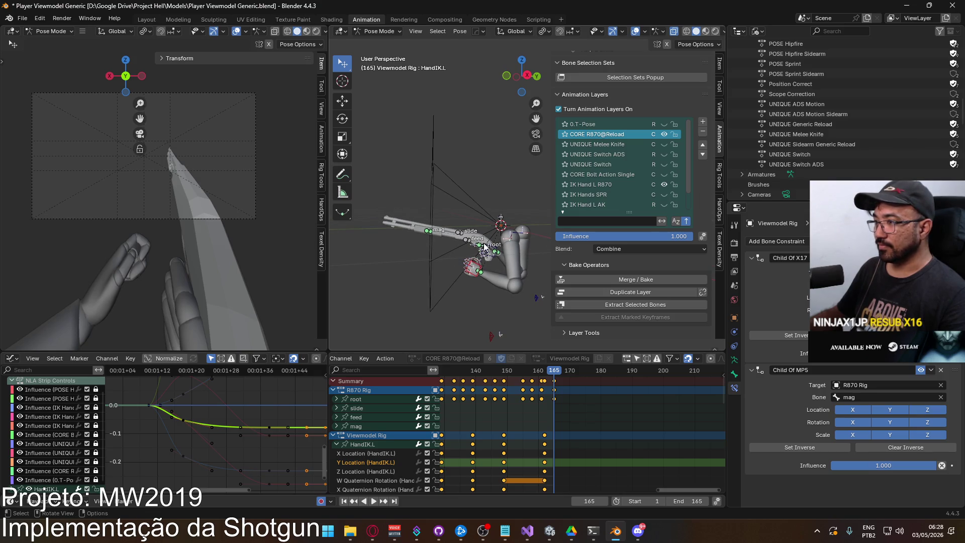
pyautogui.press('a')
pyautogui.press('i')
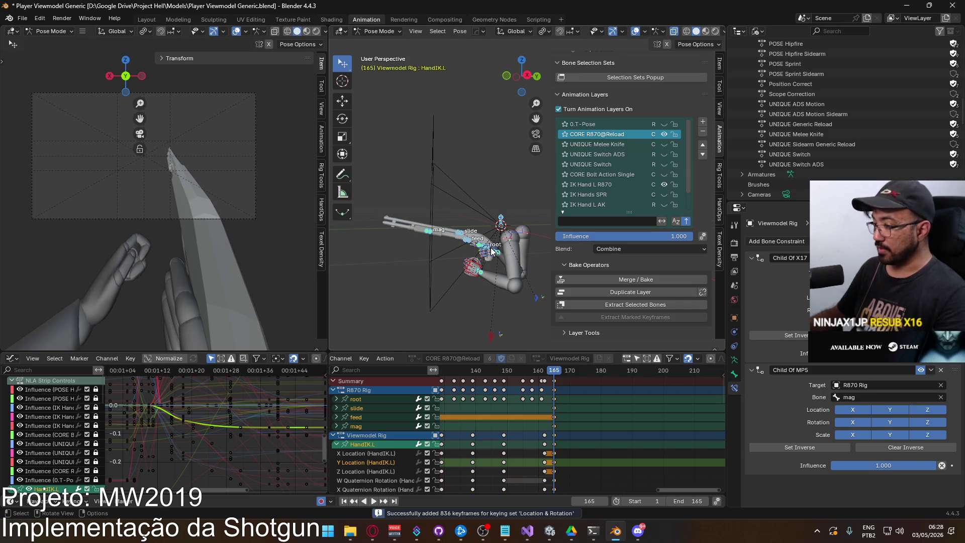
pyautogui.scroll(-3, 541, 400)
pyautogui.keyDown('ctrl'); pyautogui.scroll(5, 548, 399); pyautogui.keyUp('ctrl')
# Review the reload between frames 65 and 91 and make the mag bone active
pyautogui.press('space')
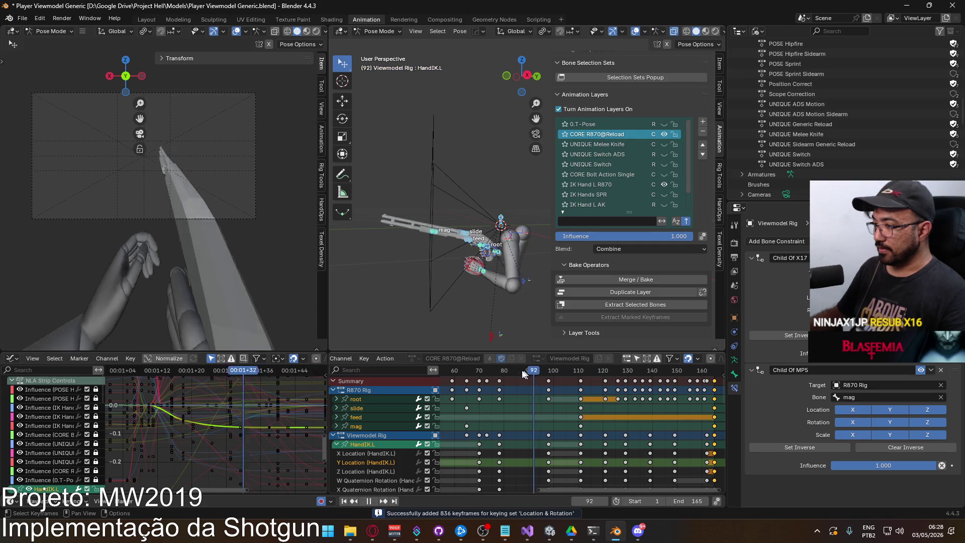
pyautogui.moveTo(452, 377); pyautogui.dragTo(532, 358)
pyautogui.moveTo(546, 370)
pyautogui.mouseDown()
pyautogui.moveTo(472, 370)
pyautogui.moveTo(547, 370)
pyautogui.mouseUp()
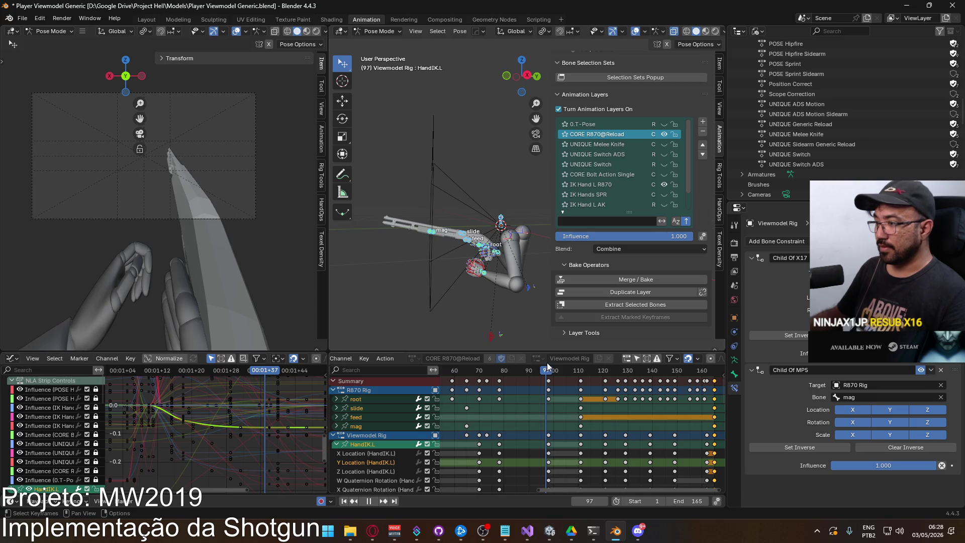
pyautogui.scroll(4, 450, 285)
pyautogui.click(444, 284)
pyautogui.moveTo(499, 391); pyautogui.dragTo(536, 405, button='middle')
# Copy the mag bone's frame-65 pose via Pose > Copy Pose, replaying around frames 65–66
pyautogui.hotkey('shift', 'ctrl', 'space')
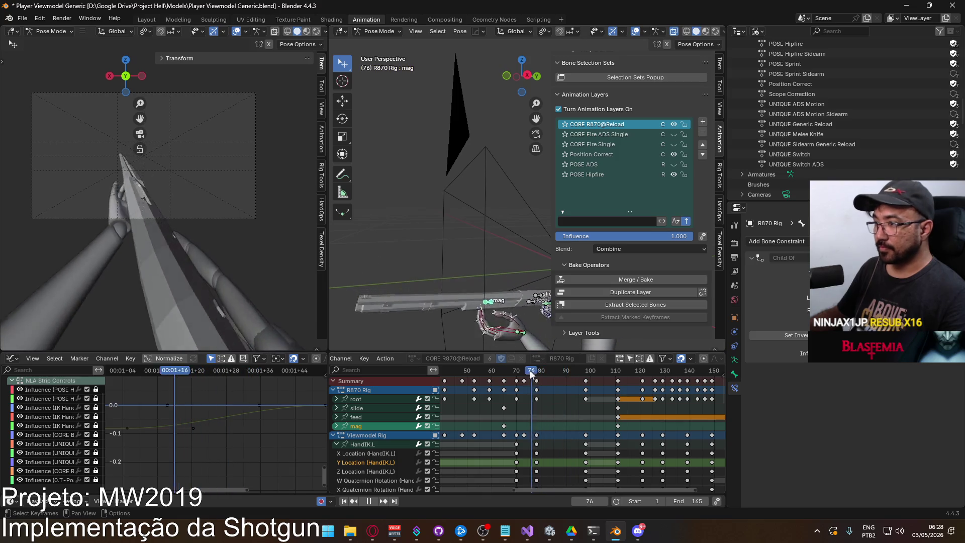
pyautogui.moveTo(511, 375); pyautogui.dragTo(505, 376)
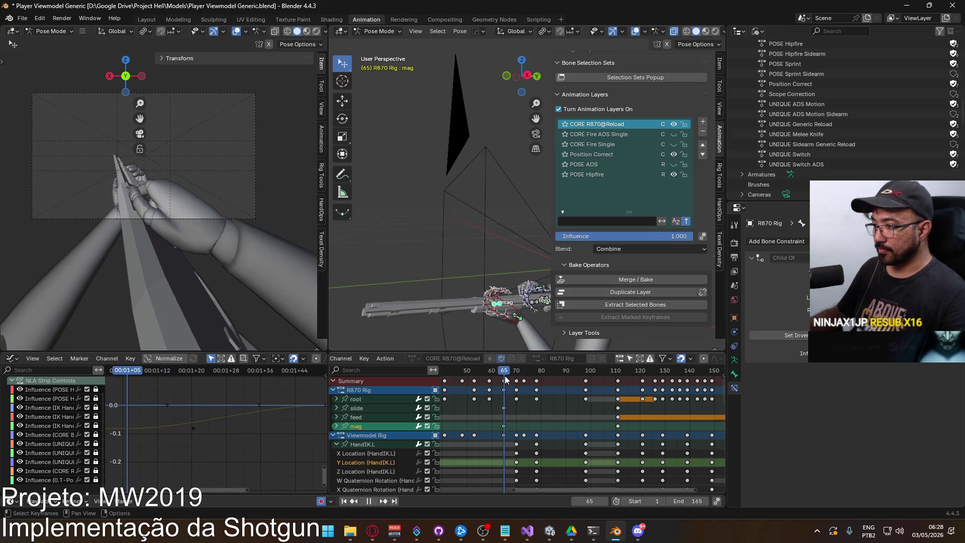
pyautogui.rightClick(510, 322)
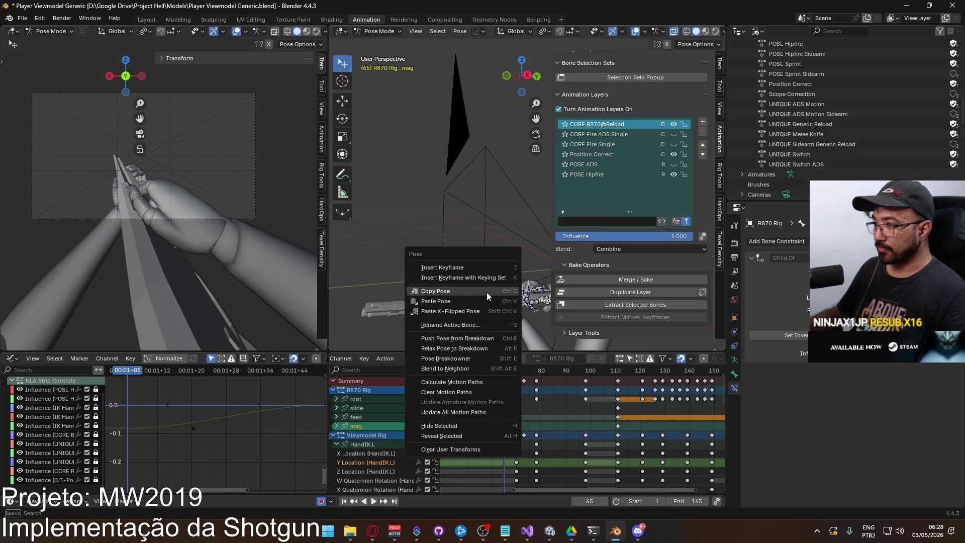
pyautogui.click(486, 291)
pyautogui.hotkey('shift', 'ctrl', 'space')
pyautogui.click(509, 371)
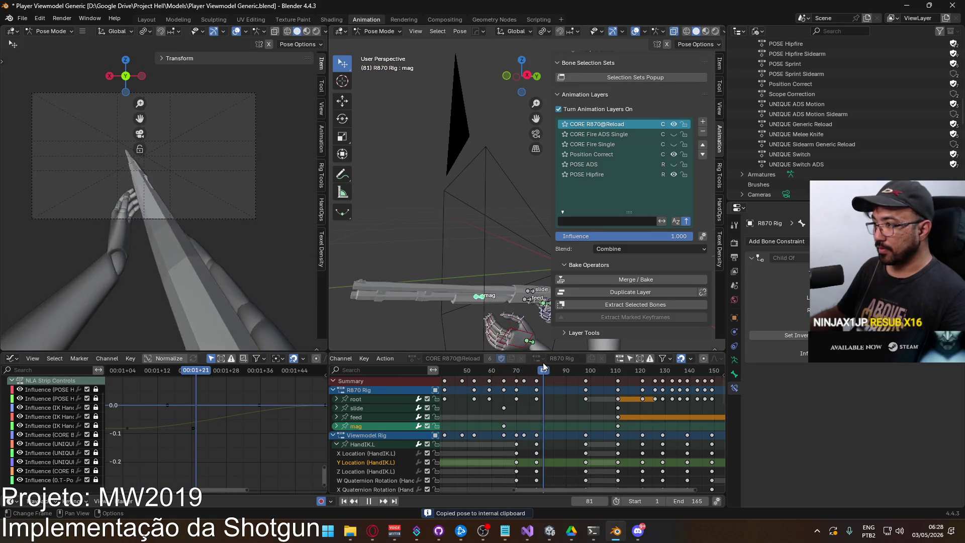
pyautogui.click(505, 370)
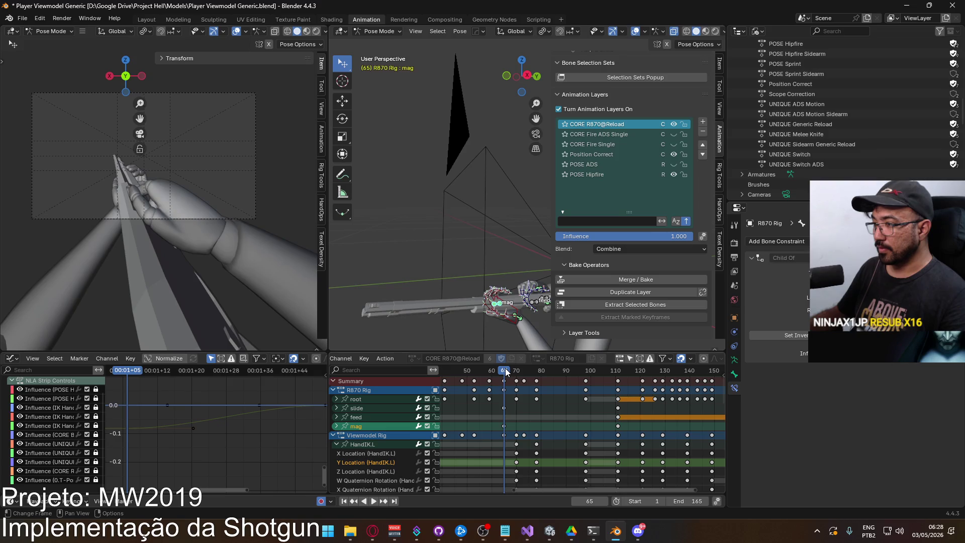
pyautogui.press('space')
pyautogui.moveTo(521, 369)
pyautogui.mouseDown()
pyautogui.moveTo(505, 370)
pyautogui.moveTo(516, 372)
pyautogui.mouseUp()
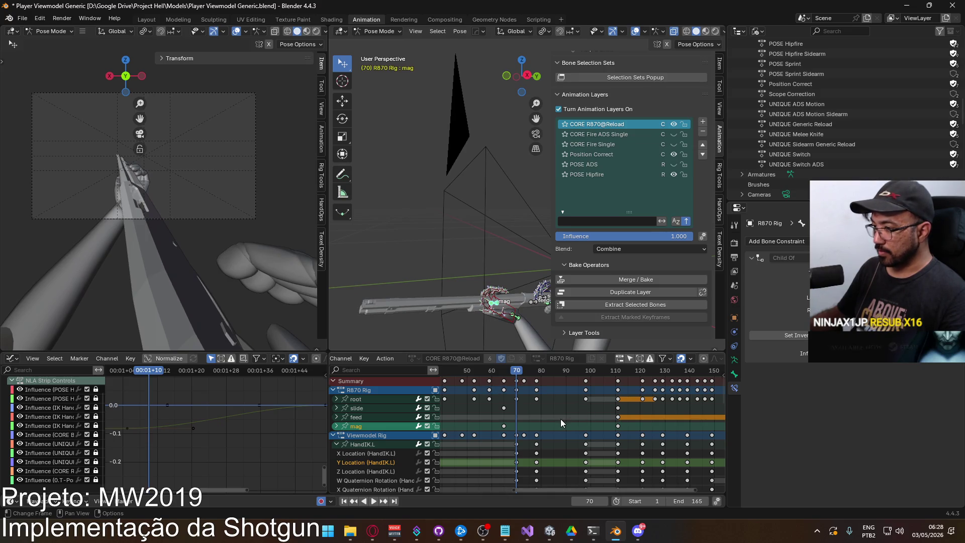
# Copy the slide and mag keys from frame 110 and paste them at frame 70
pyautogui.click(618, 426)
pyautogui.click(618, 408)
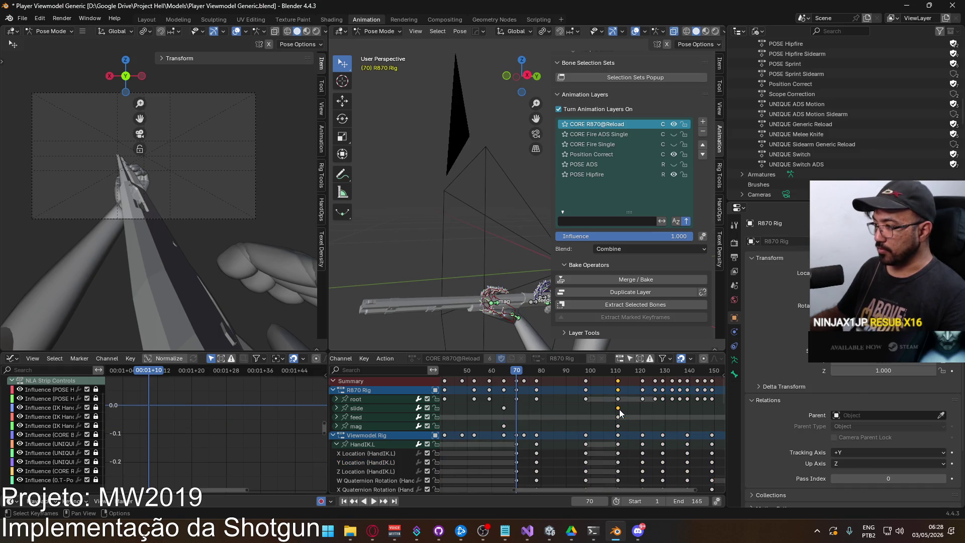
pyautogui.moveTo(521, 371); pyautogui.dragTo(611, 382)
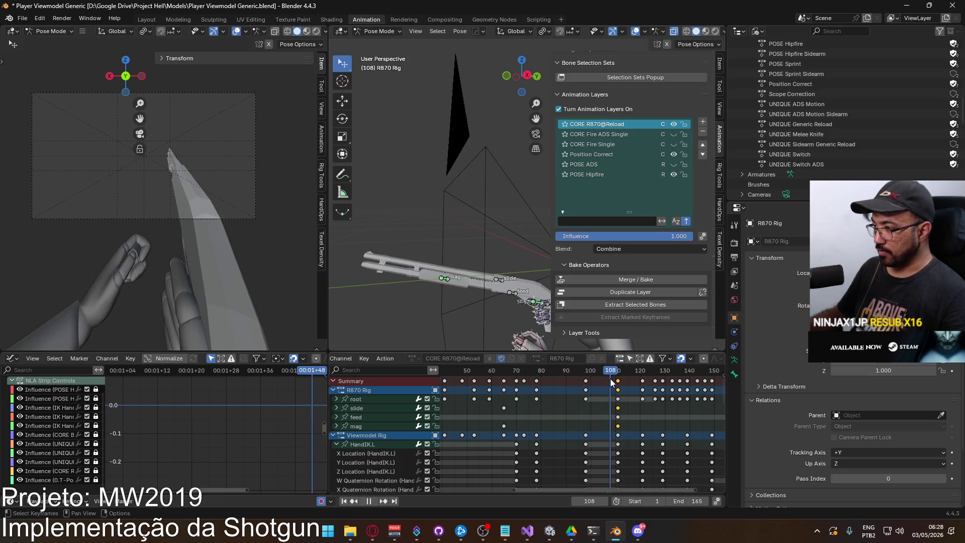
pyautogui.press('Escape')
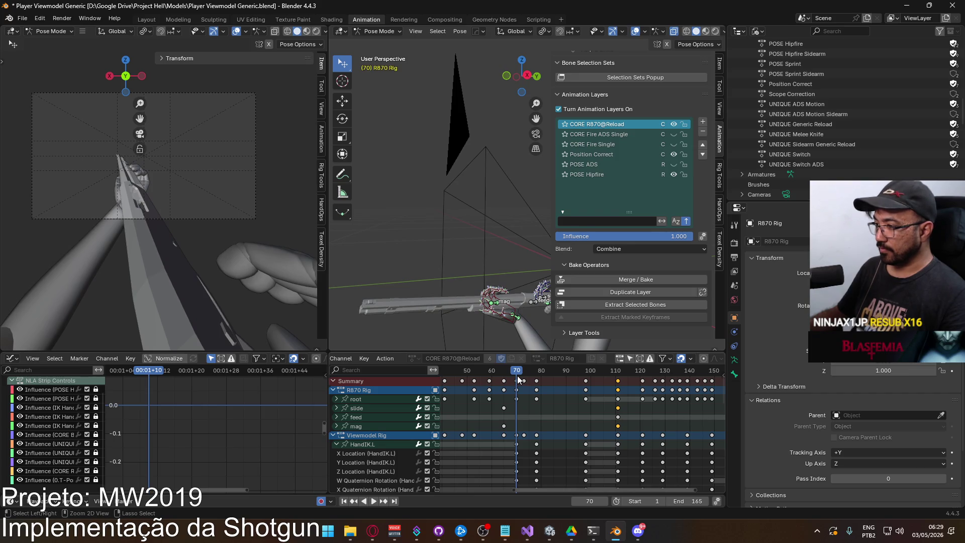
pyautogui.hotkey('ctrl', 'v')
# Check timing around frames 67–68 and box-select the slide and mag keys near frame 70
pyautogui.moveTo(517, 373)
pyautogui.mouseDown()
pyautogui.moveTo(502, 372)
pyautogui.moveTo(531, 371)
pyautogui.moveTo(517, 375)
pyautogui.mouseUp()
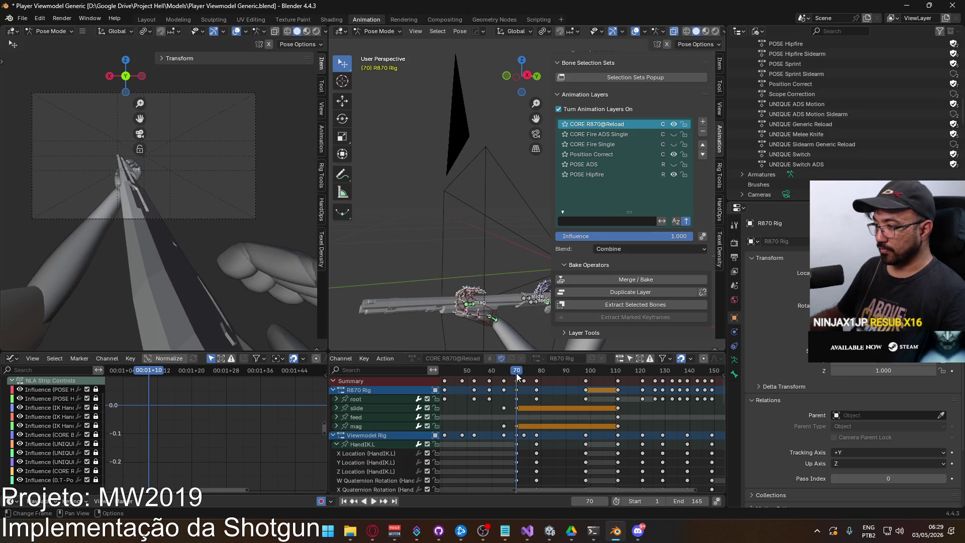
pyautogui.scroll(2, 505, 406)
pyautogui.click(497, 373)
pyautogui.press('space')
pyautogui.moveTo(497, 373)
pyautogui.mouseDown()
pyautogui.moveTo(472, 377)
pyautogui.moveTo(548, 376)
pyautogui.moveTo(506, 383)
pyautogui.mouseUp()
pyautogui.moveTo(513, 425); pyautogui.dragTo(463, 405)
# Move the slide and mag keys two frames earlier, then the earlier keys one more frame
pyautogui.press('g')
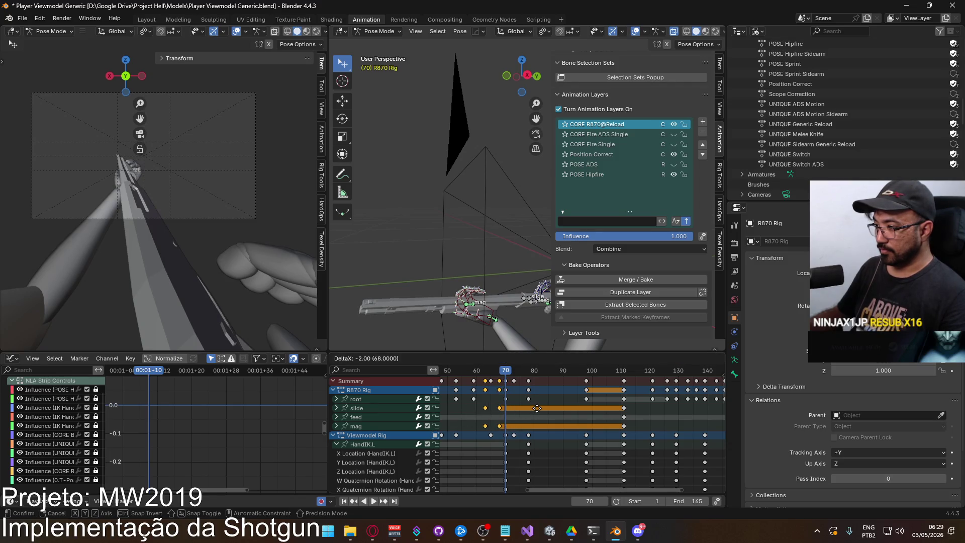
pyautogui.click(532, 408)
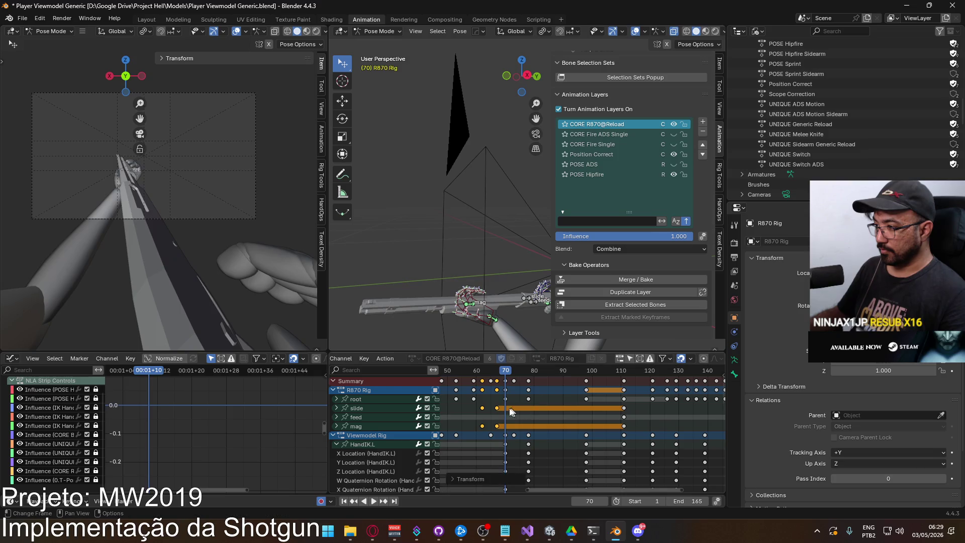
pyautogui.click(482, 390)
pyautogui.press('g')
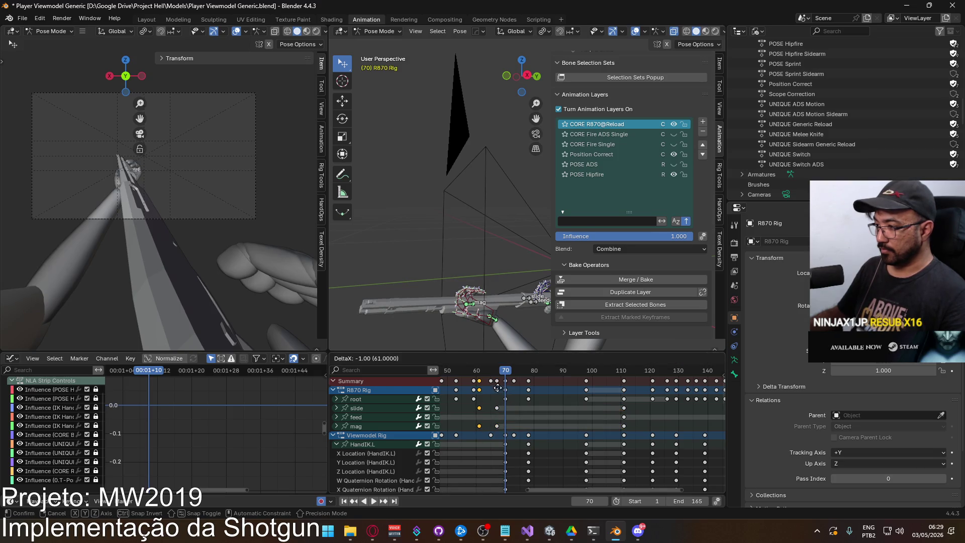
pyautogui.click(493, 389)
pyautogui.hotkey('shift', 'ctrl', 'space')
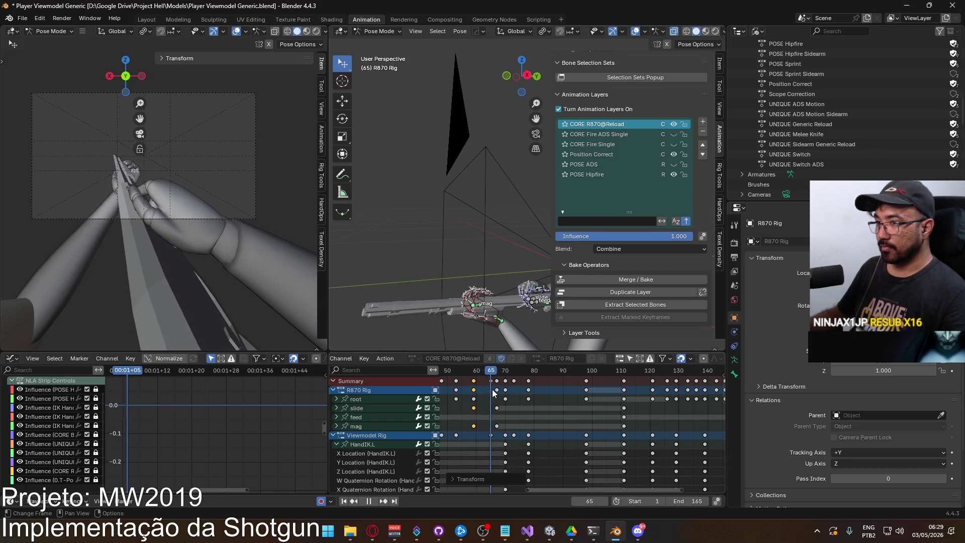
pyautogui.press('Escape')
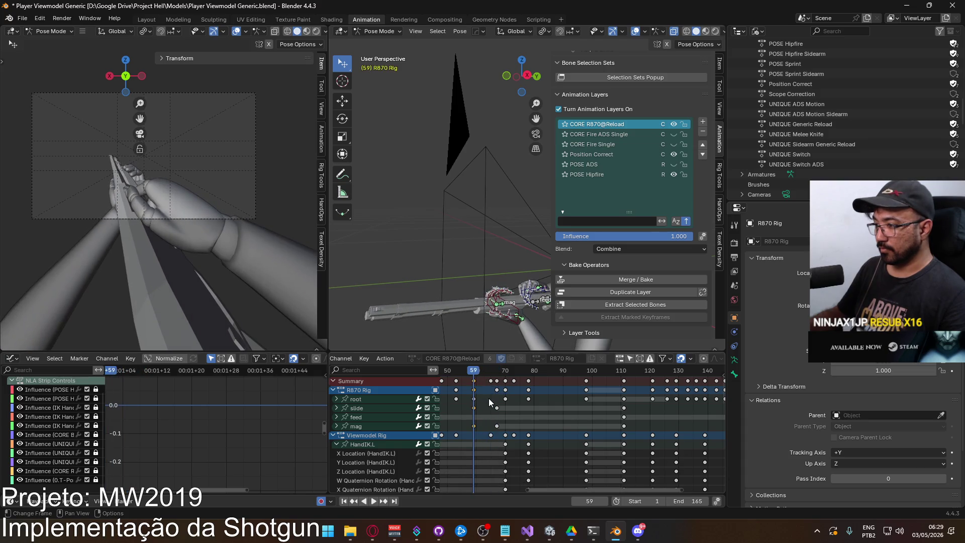
pyautogui.click(499, 397)
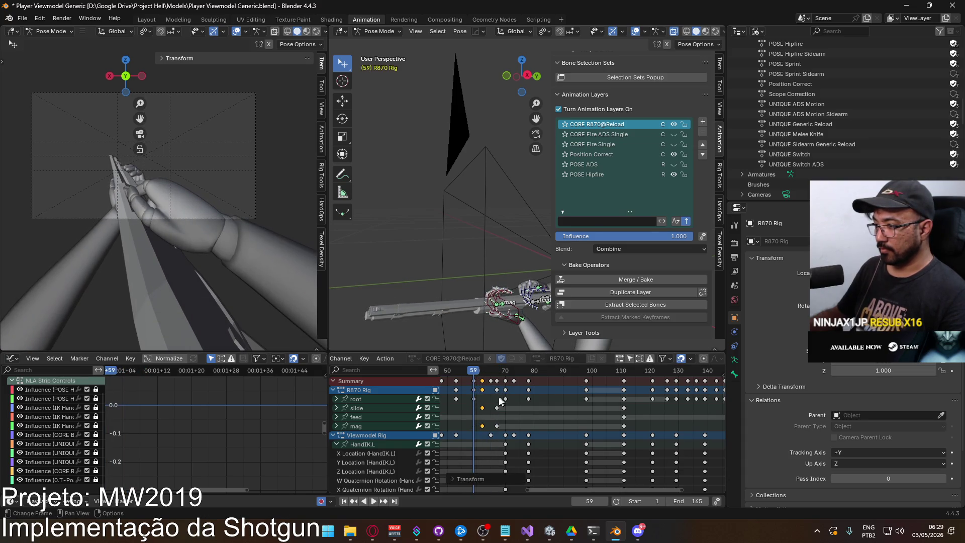
pyautogui.press('space')
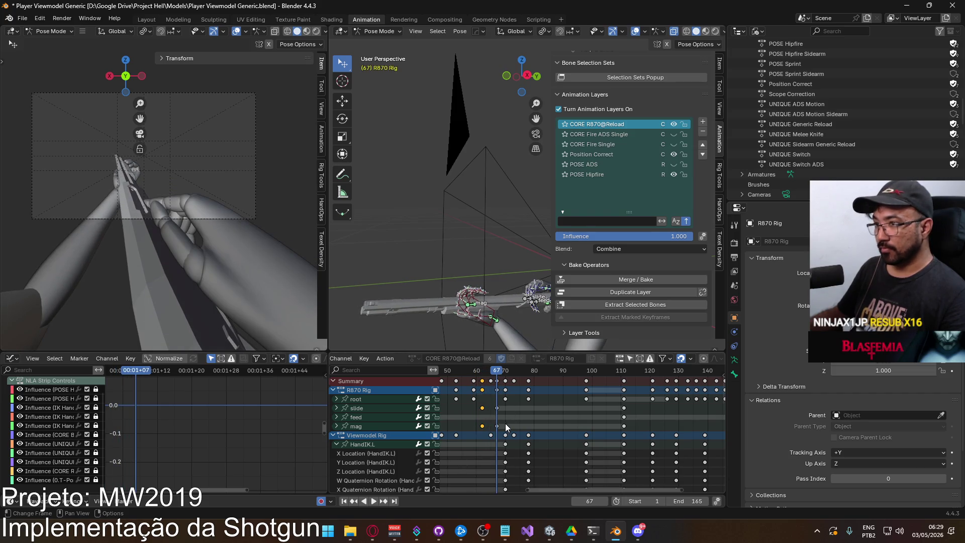
# Move the keys around frame 67 about three frames later, then two more frames later
pyautogui.moveTo(506, 423); pyautogui.dragTo(470, 409)
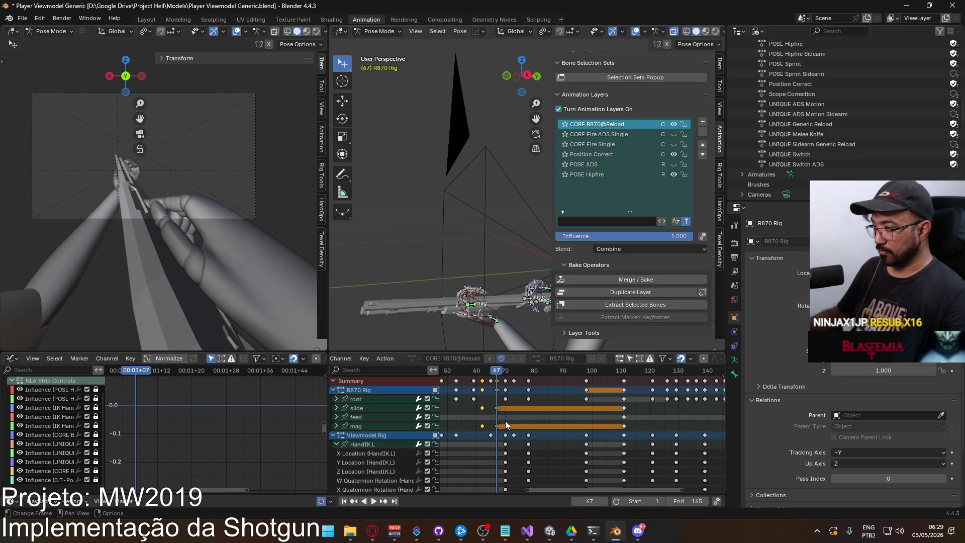
pyautogui.press('g')
pyautogui.click(505, 400)
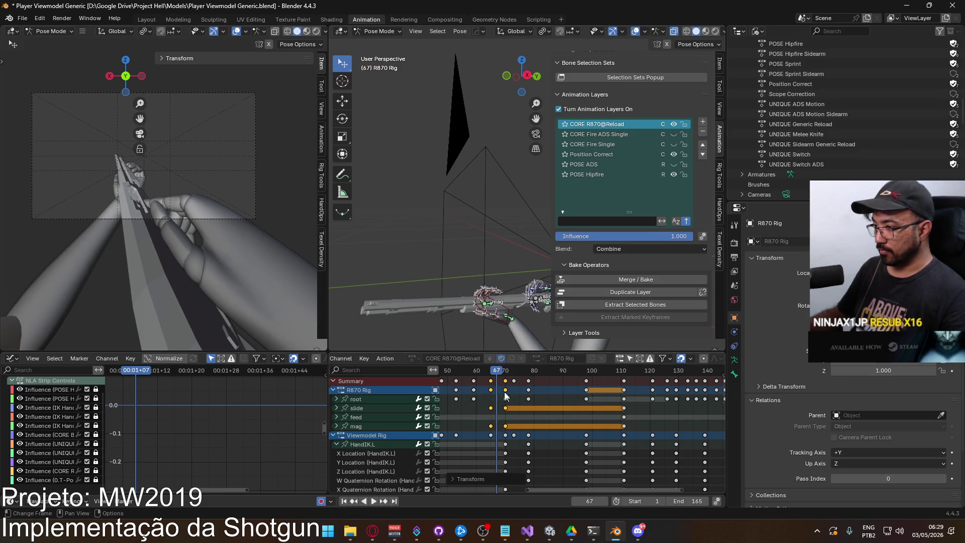
pyautogui.press('space')
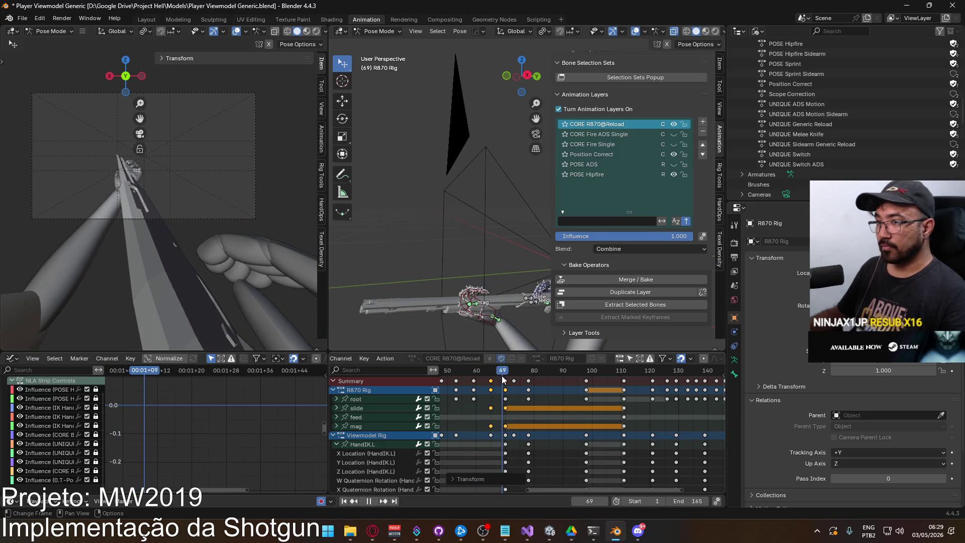
pyautogui.press('Escape')
pyautogui.press('g')
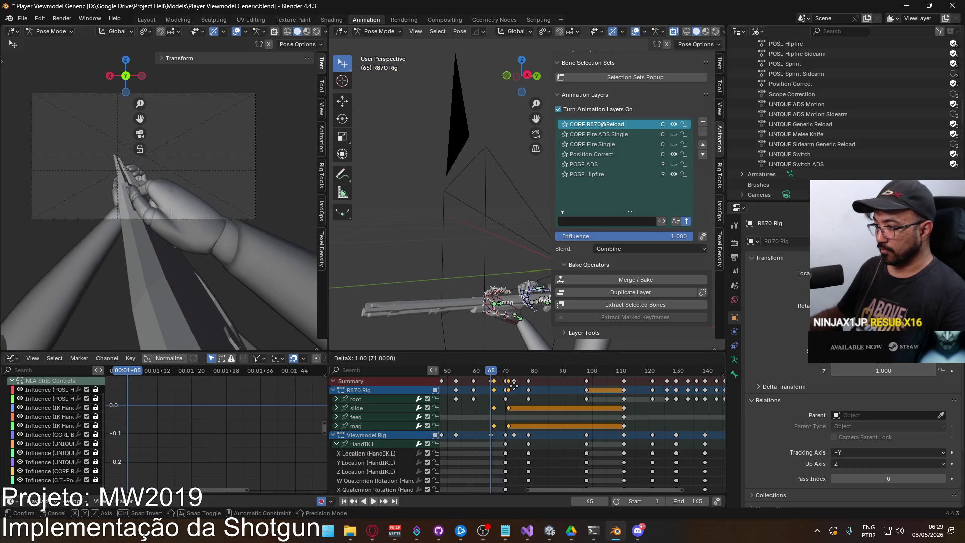
pyautogui.click(516, 385)
pyautogui.moveTo(490, 372); pyautogui.dragTo(551, 367)
# Play the whole reload to frame 88, then select HandIK.L's keys near frame 70
pyautogui.press('space')
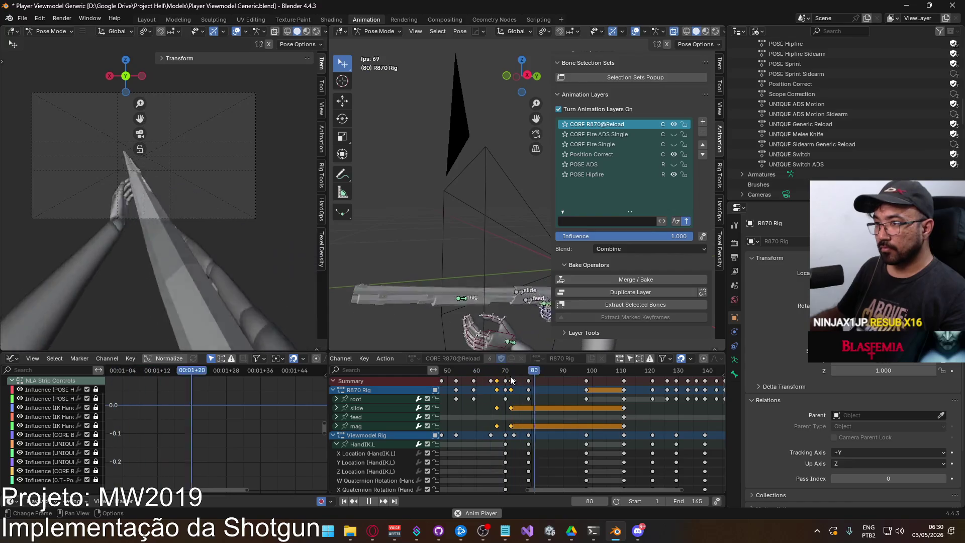
pyautogui.press('space')
pyautogui.moveTo(529, 372)
pyautogui.mouseDown()
pyautogui.moveTo(492, 386)
pyautogui.moveTo(512, 384)
pyautogui.mouseUp()
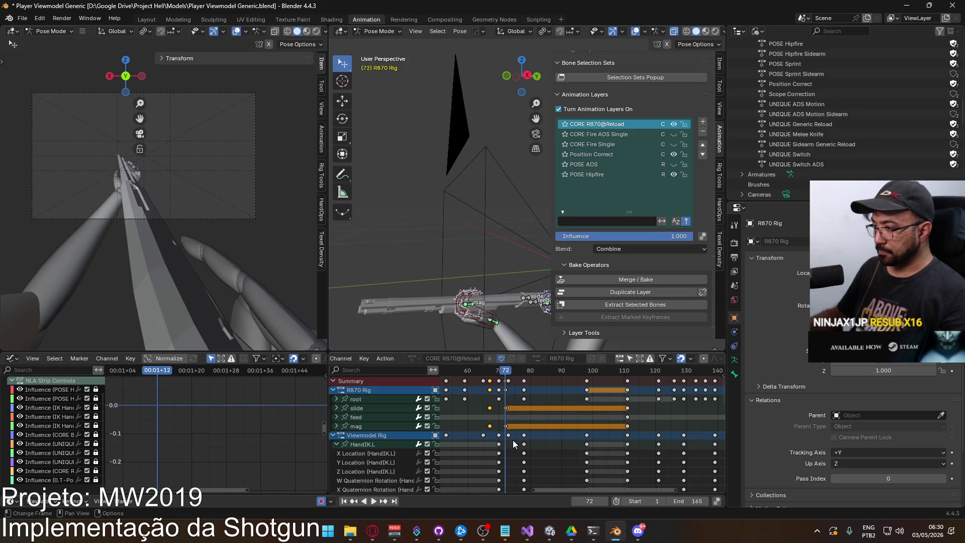
pyautogui.click(485, 445)
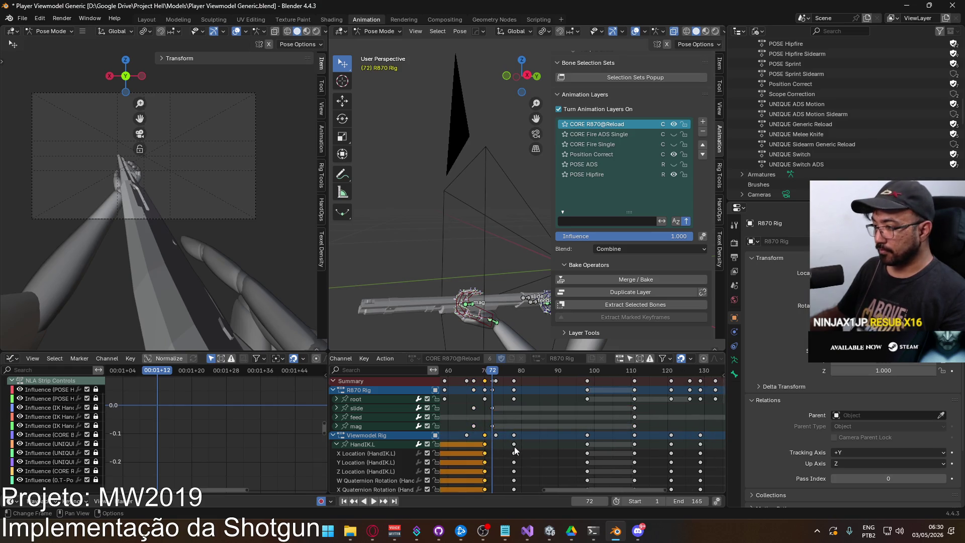
# Select the left hand and finger keys near frame 70 and slide them three frames later
pyautogui.moveTo(490, 448); pyautogui.dragTo(510, 407, button='middle')
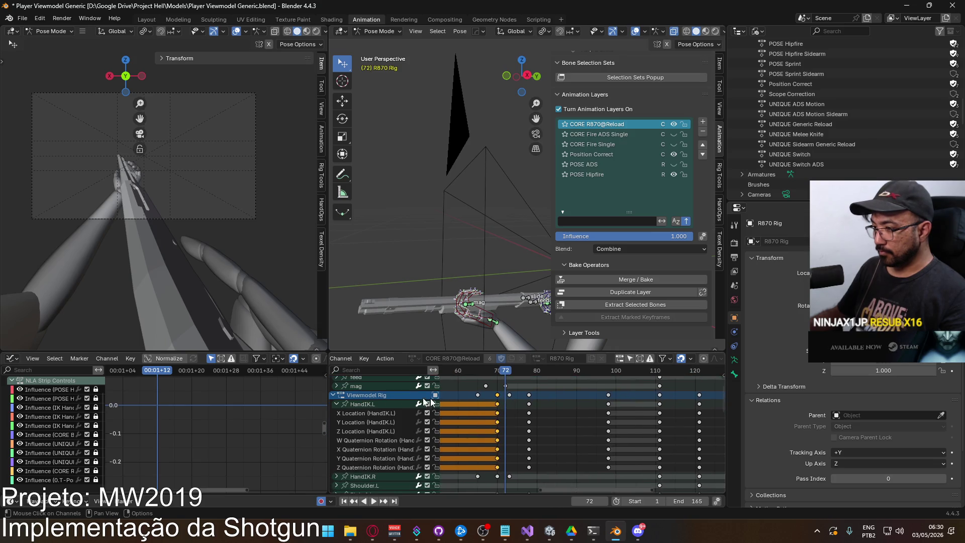
pyautogui.click(336, 404)
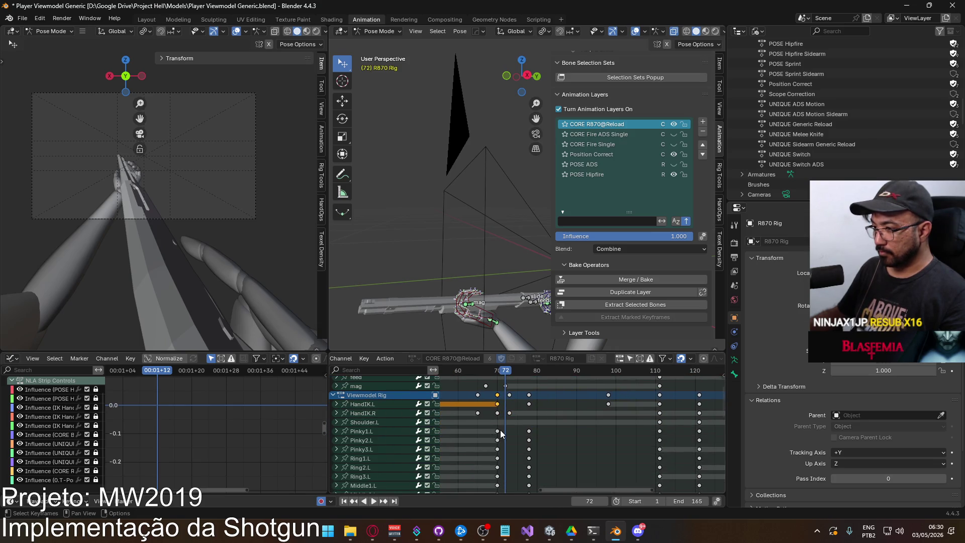
pyautogui.moveTo(505, 431); pyautogui.dragTo(492, 479)
pyautogui.moveTo(492, 480); pyautogui.dragTo(508, 399, button='middle')
pyautogui.moveTo(500, 478); pyautogui.dragTo(501, 477)
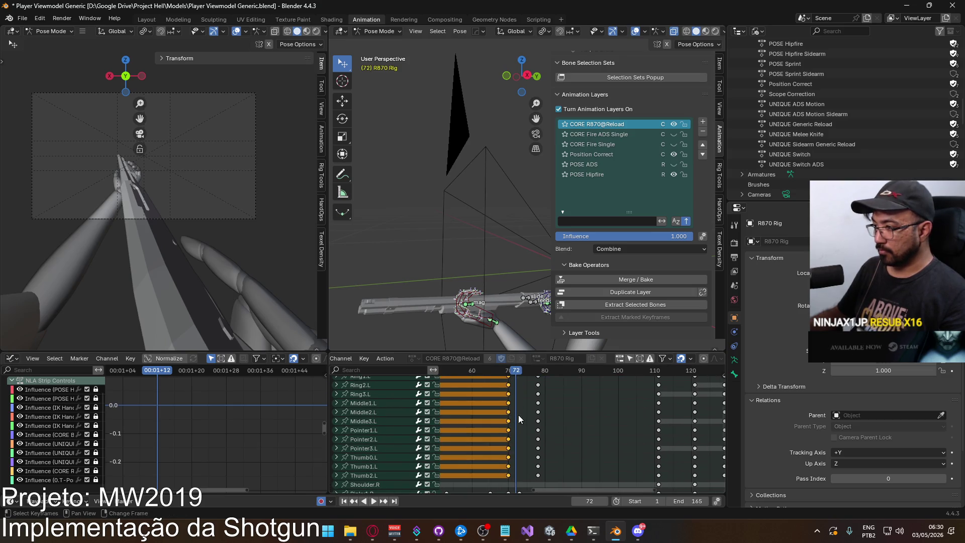
pyautogui.scroll(5, 511, 426)
pyautogui.press('g')
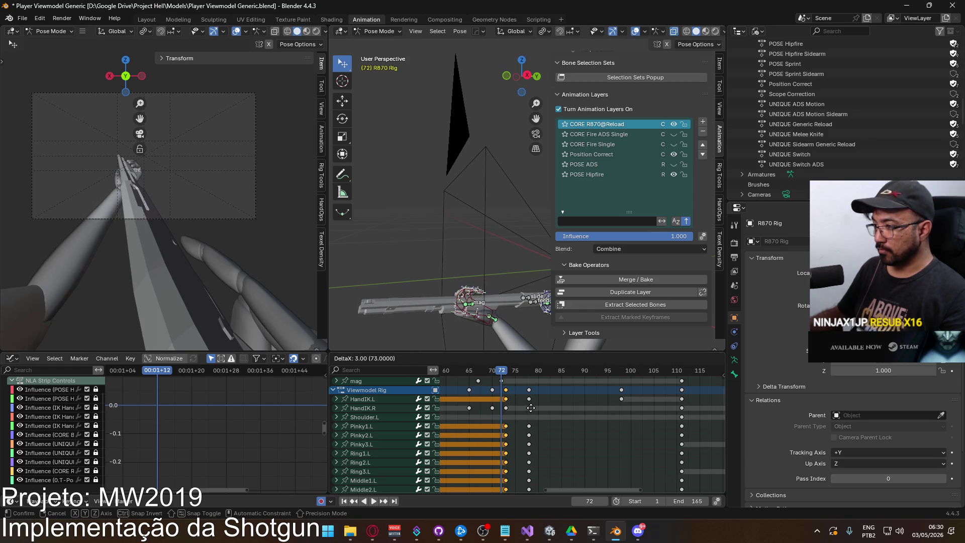
pyautogui.click(531, 408)
# Select the hand and Pinky keys near frame 80 and slide them to about frame 83
pyautogui.moveTo(503, 372); pyautogui.dragTo(539, 370)
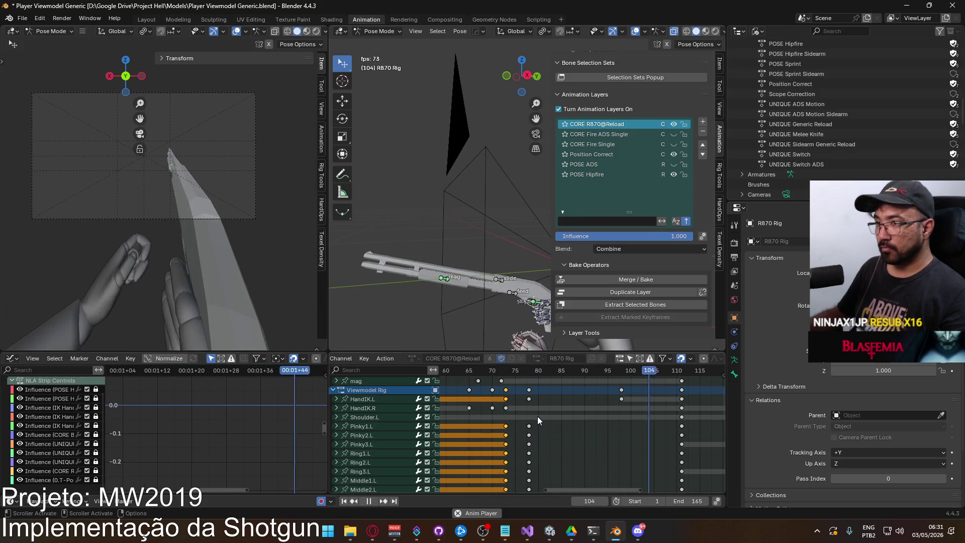
pyautogui.scroll(-2, 538, 417)
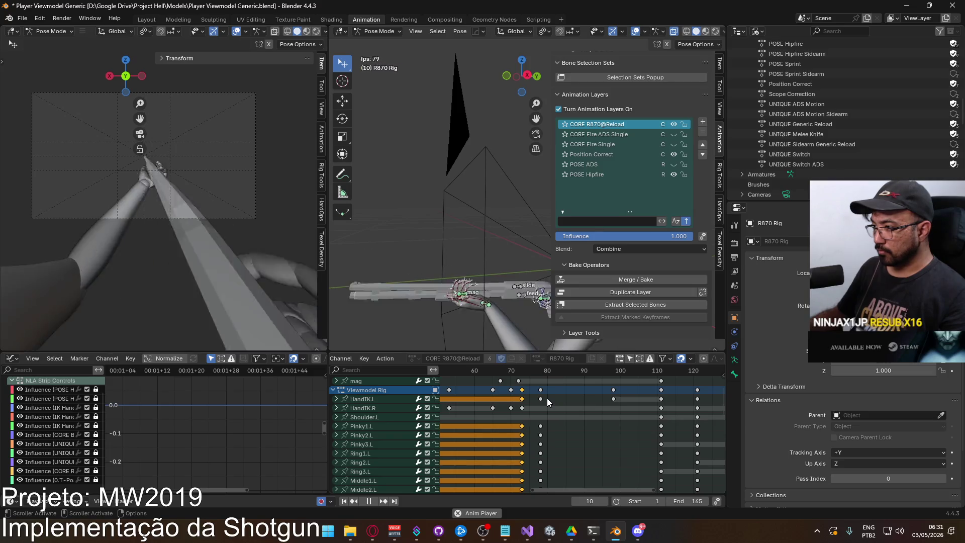
pyautogui.hotkey('alt', 'a')
pyautogui.press('c')
pyautogui.click(543, 395)
pyautogui.press('Escape')
pyautogui.moveTo(548, 413); pyautogui.dragTo(514, 490)
pyautogui.scroll(3, 532, 409)
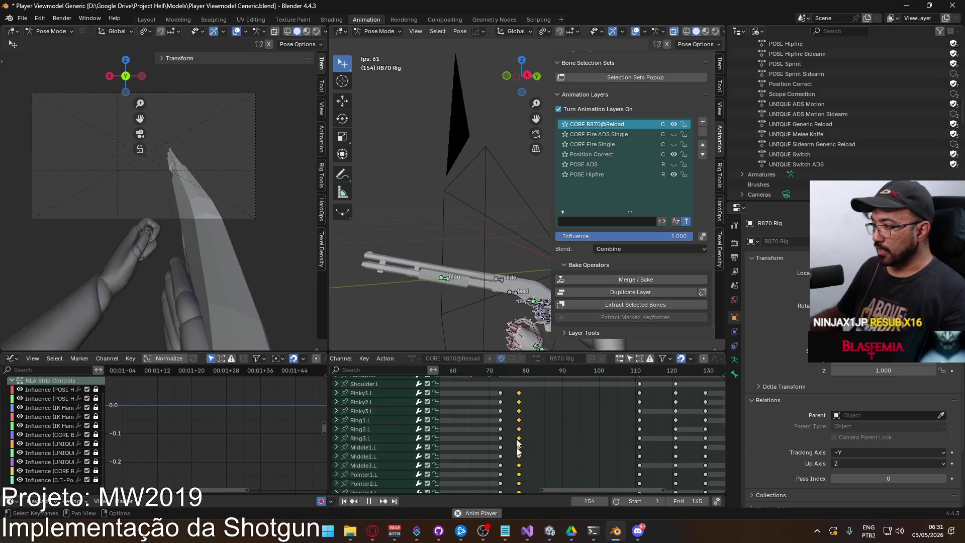
pyautogui.scroll(3, 518, 412)
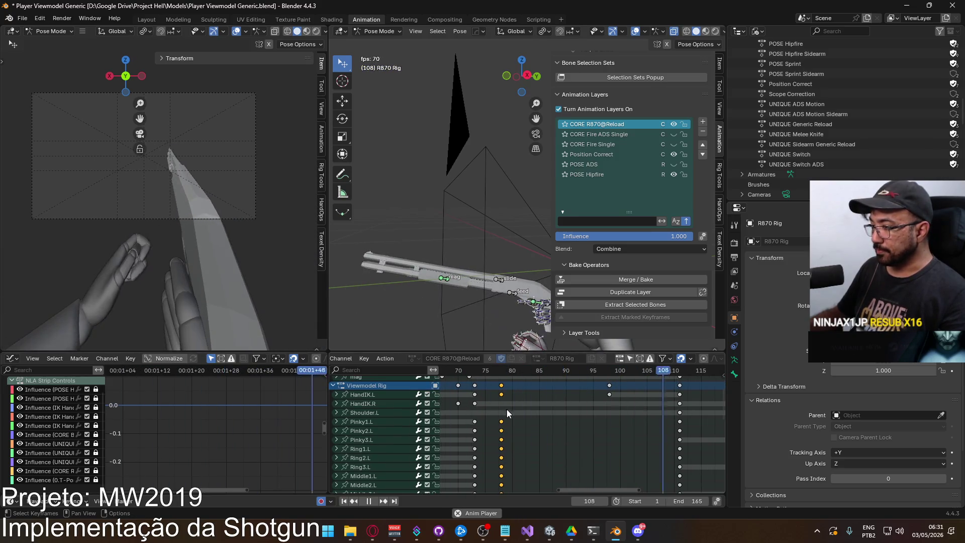
pyautogui.press('g')
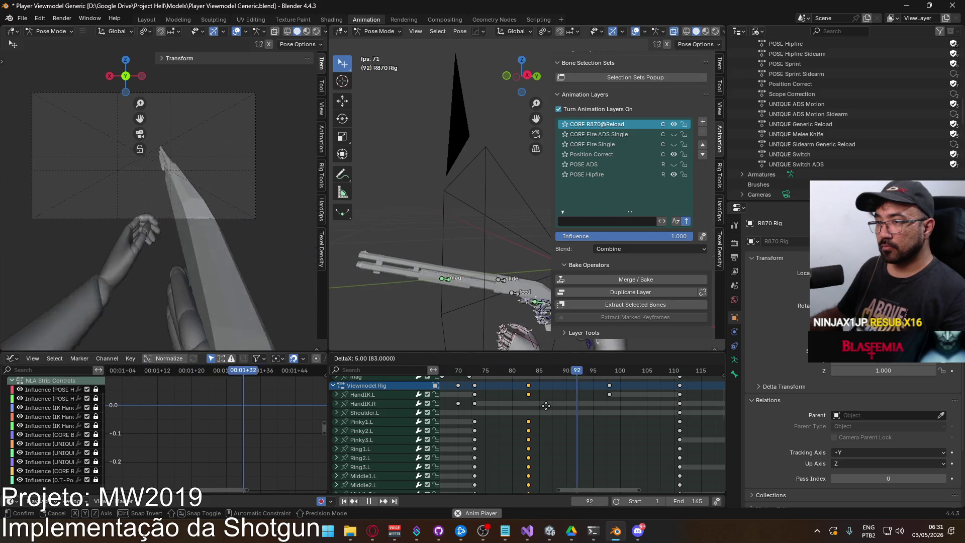
pyautogui.click(545, 406)
# Select the HandIK.L key near frame 77 and box-select the column of keys near frame 73
pyautogui.moveTo(545, 406); pyautogui.dragTo(569, 418, button='middle')
pyautogui.click(543, 402)
pyautogui.press('b')
pyautogui.moveTo(558, 430)
pyautogui.mouseDown()
pyautogui.moveTo(537, 481)
pyautogui.moveTo(550, 465)
pyautogui.mouseUp()
pyautogui.moveTo(550, 466)
pyautogui.mouseDown(button='middle')
pyautogui.moveTo(542, 390)
pyautogui.moveTo(550, 368)
pyautogui.mouseUp(button='middle')
pyautogui.scroll(5, 542, 389)
pyautogui.click(534, 372)
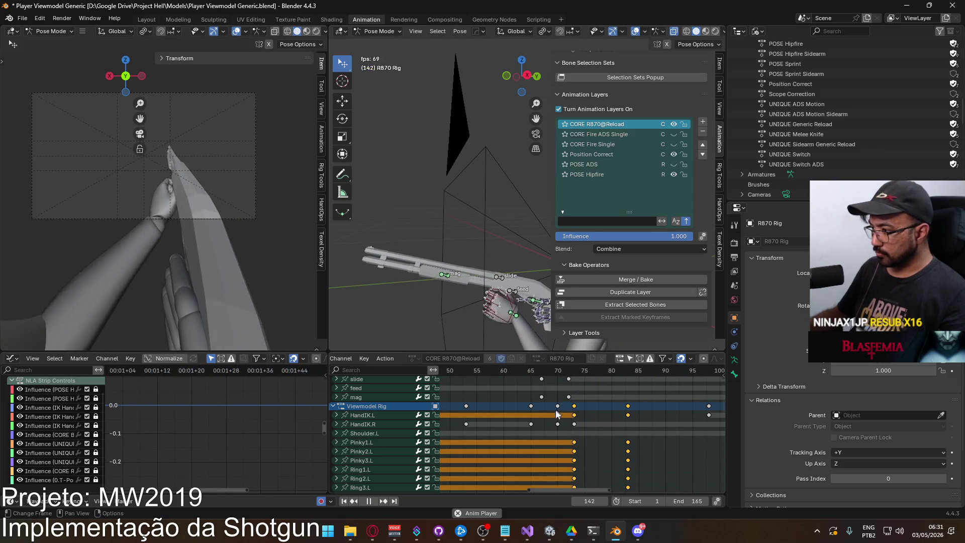
# Deselect the feed, HandIK.R and Shoulder.L keys, shift the slide/mag keys four frames later, and stop playback
pyautogui.moveTo(527, 410)
pyautogui.mouseDown(button='middle')
pyautogui.moveTo(488, 411)
pyautogui.moveTo(463, 425)
pyautogui.mouseUp(button='middle')
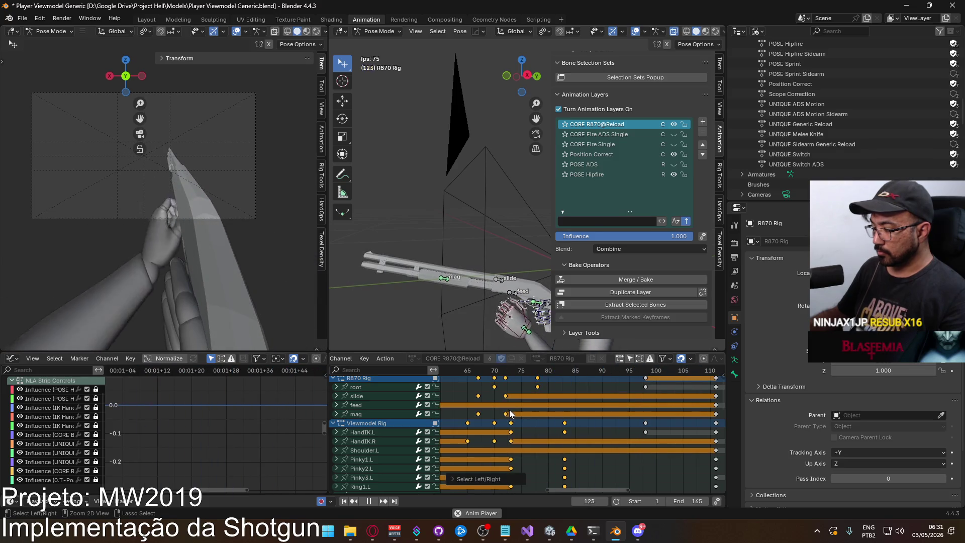
pyautogui.keyDown('ctrl'); pyautogui.click(506, 405); pyautogui.keyUp('ctrl')
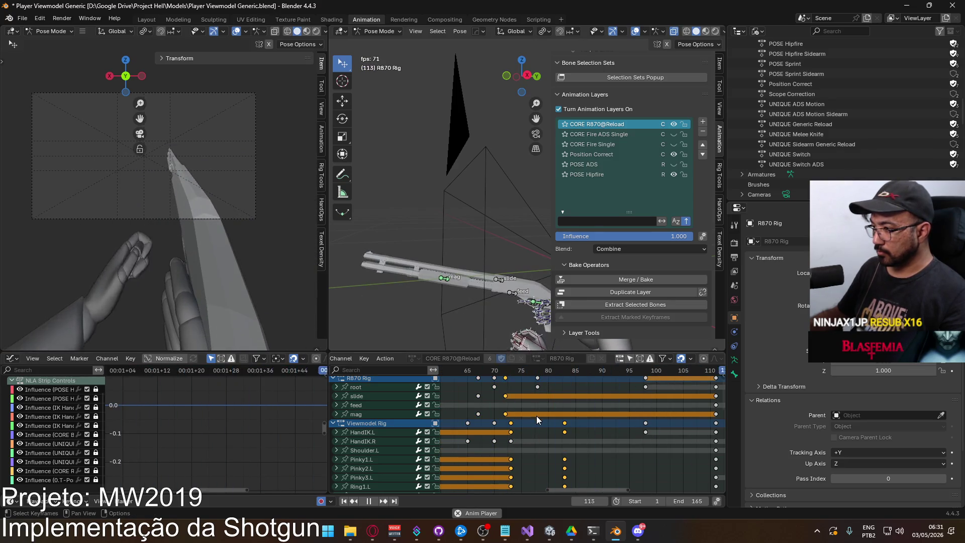
pyautogui.press('g')
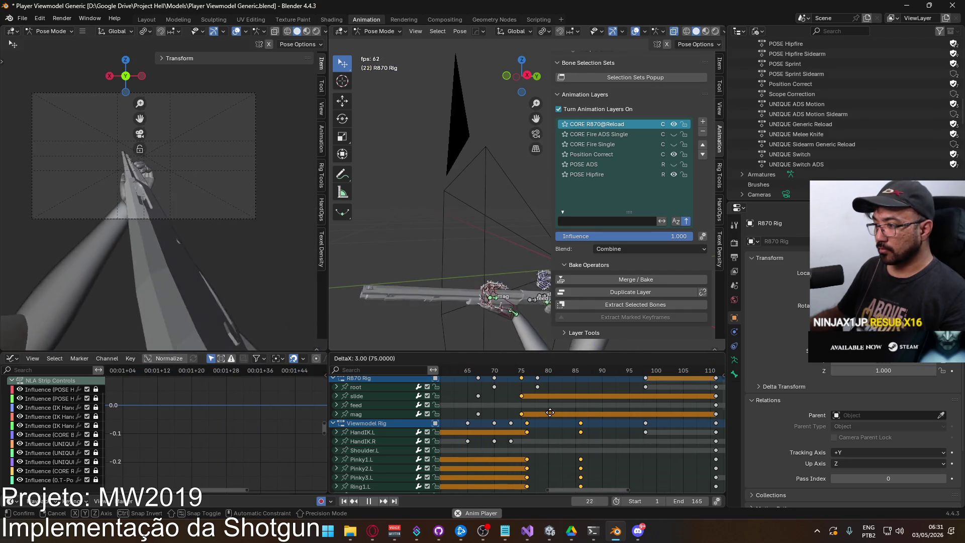
pyautogui.moveTo(555, 411)
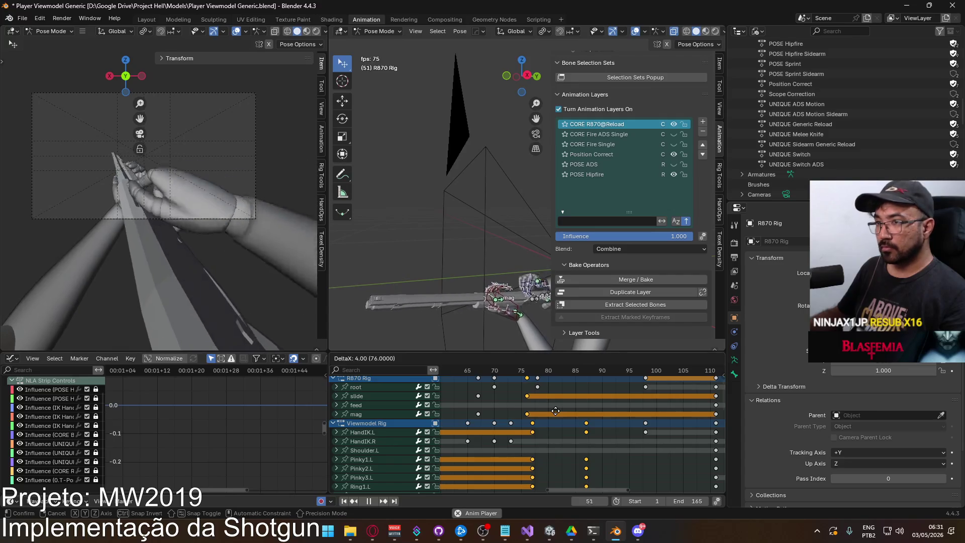
pyautogui.click(555, 411)
pyautogui.scroll(1, 528, 402)
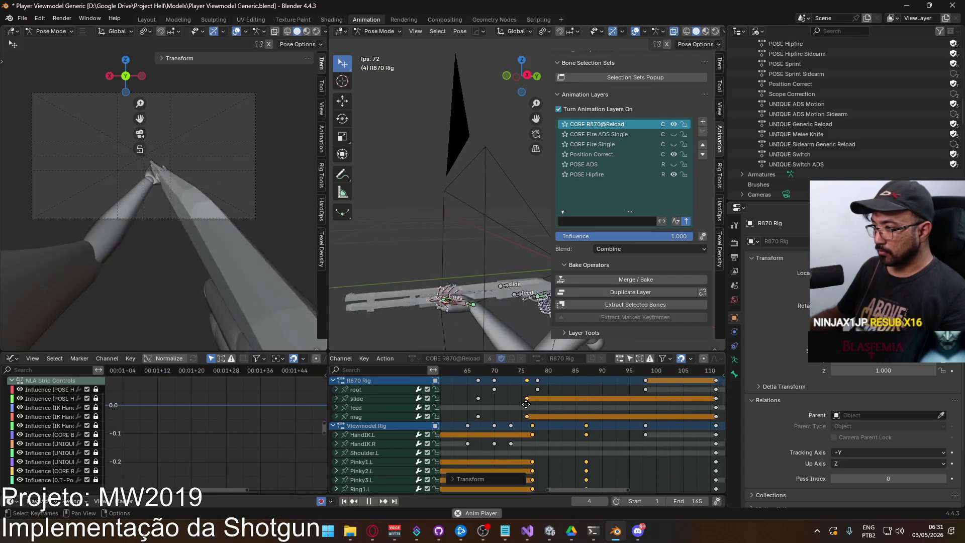
pyautogui.press('space')
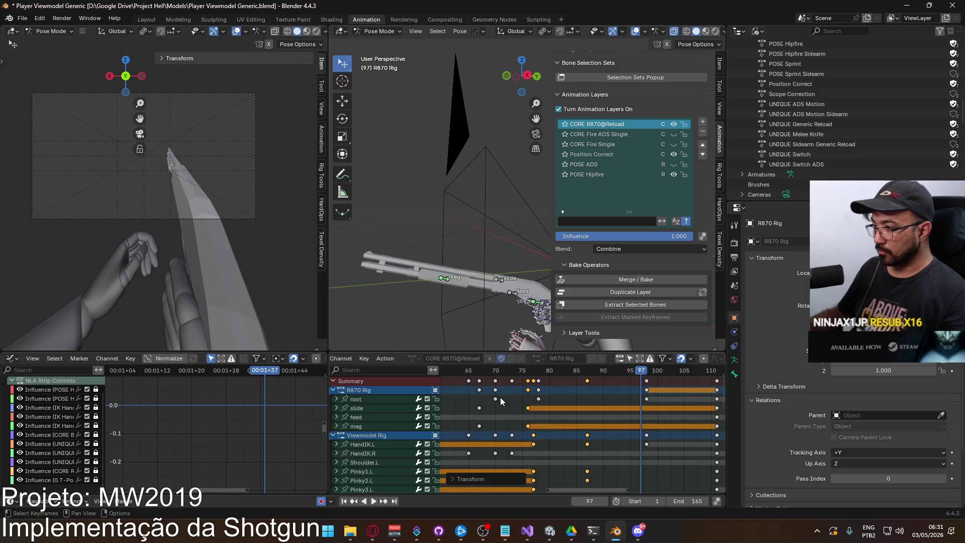
# Shift only the root keyframes later, then play from frame 73 to review the timing
pyautogui.moveTo(493, 400); pyautogui.dragTo(553, 399)
pyautogui.press('g')
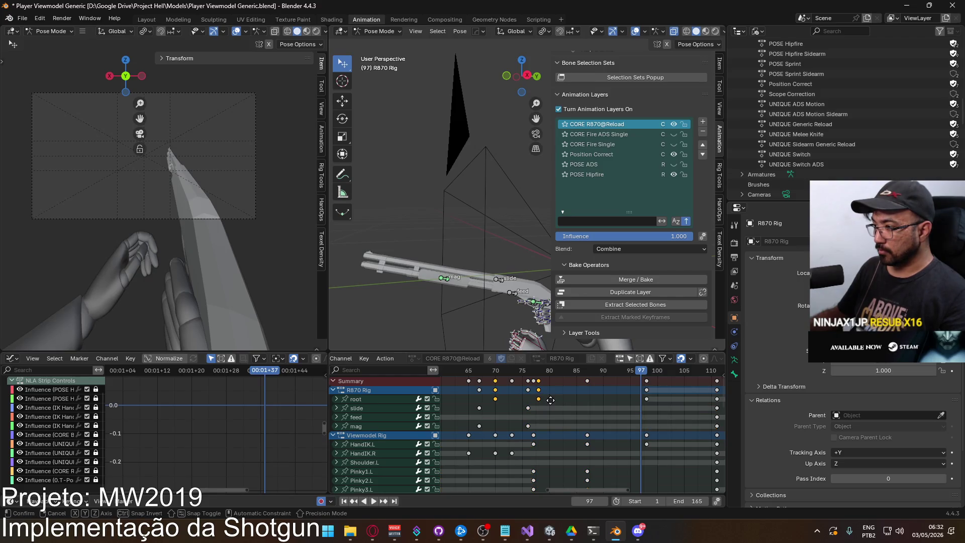
pyautogui.click(589, 403)
pyautogui.moveTo(542, 377)
pyautogui.mouseDown()
pyautogui.moveTo(468, 381)
pyautogui.moveTo(513, 376)
pyautogui.mouseUp()
pyautogui.press('space')
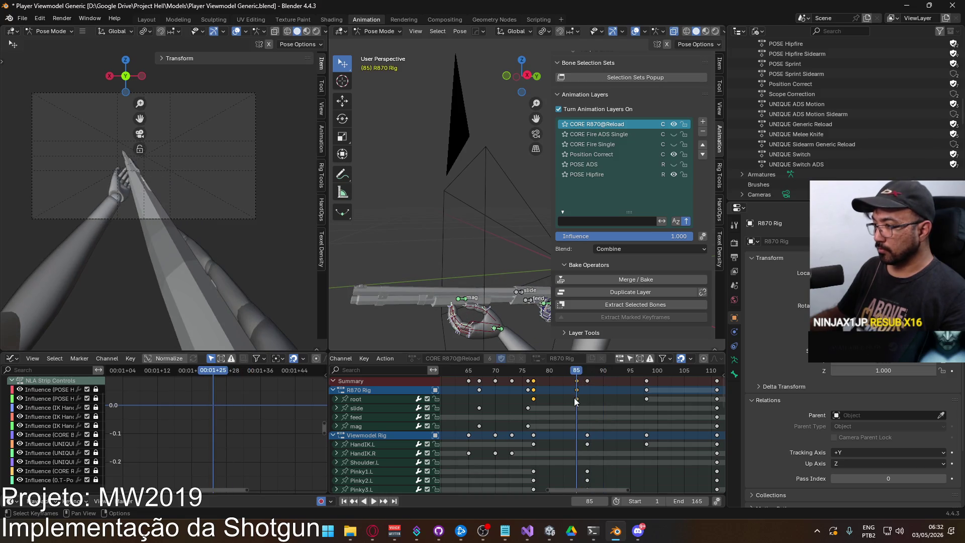
# Move the frame 85 keys to 87, then nudge them back to about frame 83
pyautogui.moveTo(567, 381); pyautogui.dragTo(569, 381)
pyautogui.press('g')
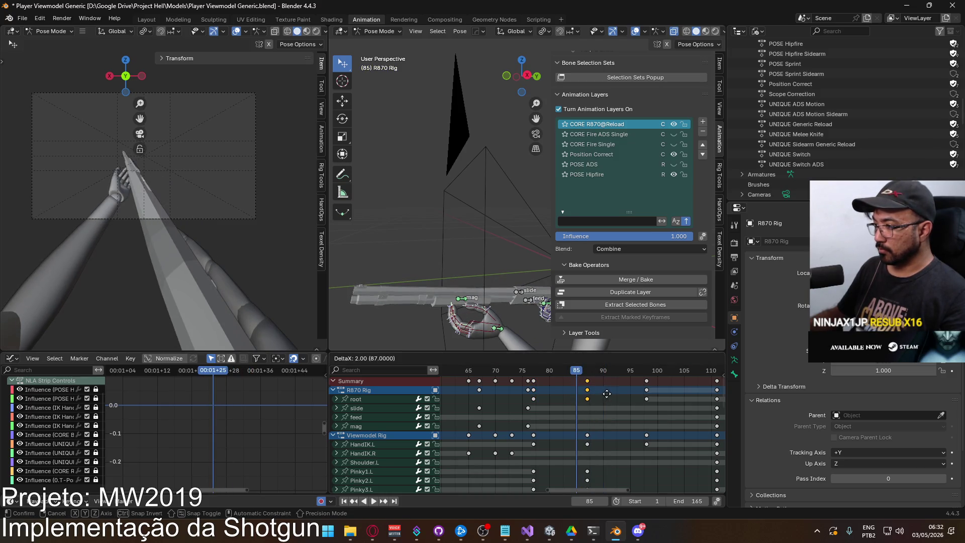
pyautogui.click(603, 395)
pyautogui.click(592, 371)
pyautogui.press('space')
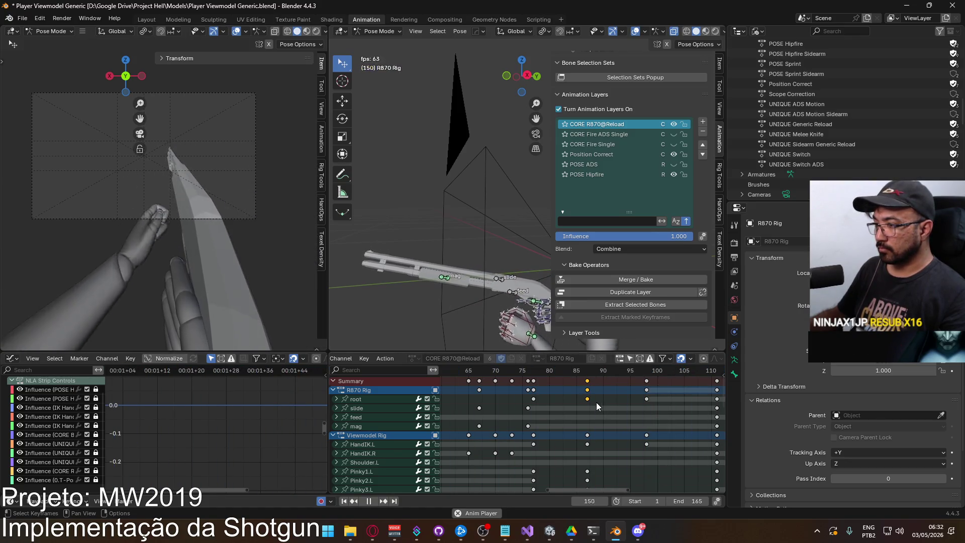
pyautogui.press('g')
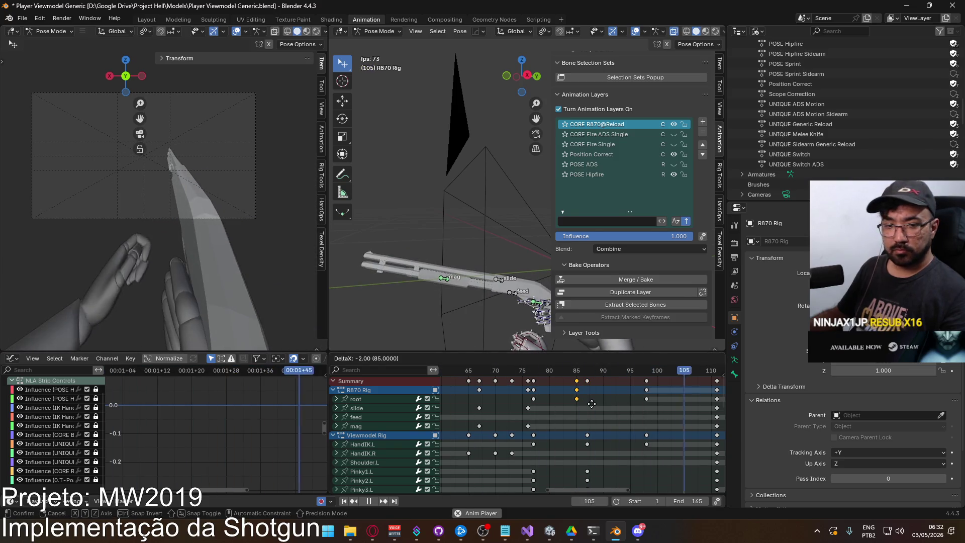
pyautogui.click(592, 404)
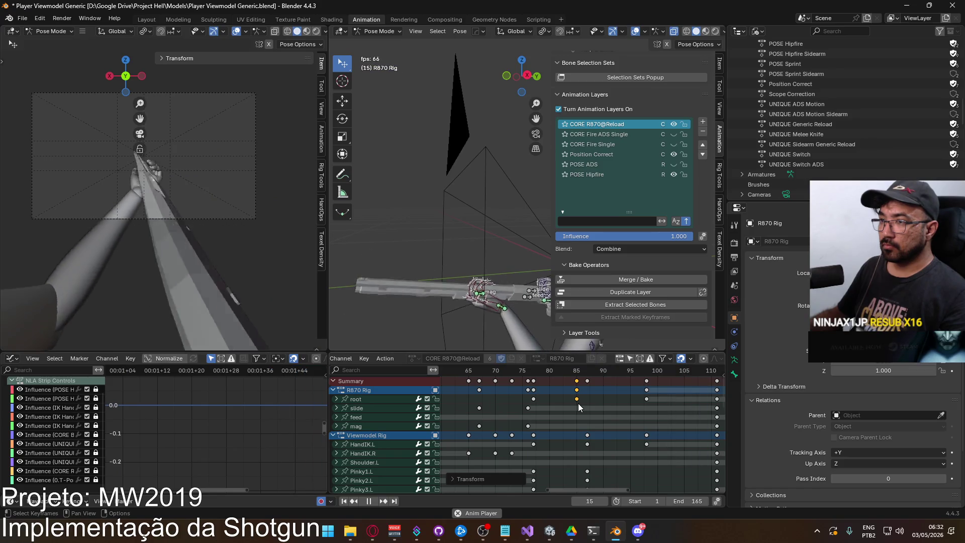
pyautogui.press('g')
pyautogui.click(592, 410)
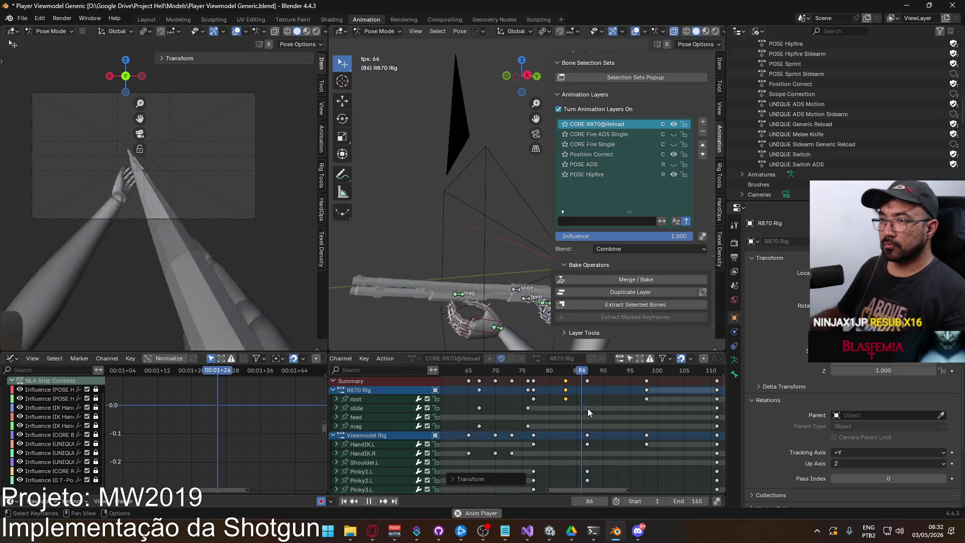
pyautogui.scroll(-5, 594, 406)
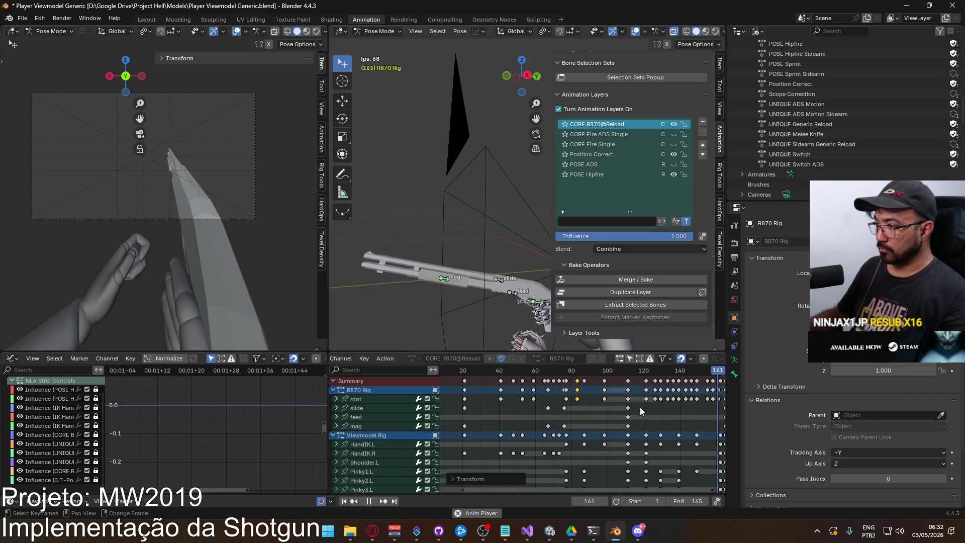
# Move the frame 87 keys to about frame 90 and play to check
pyautogui.keyDown('ctrl'); pyautogui.hscroll(4, 640, 406); pyautogui.keyUp('ctrl')
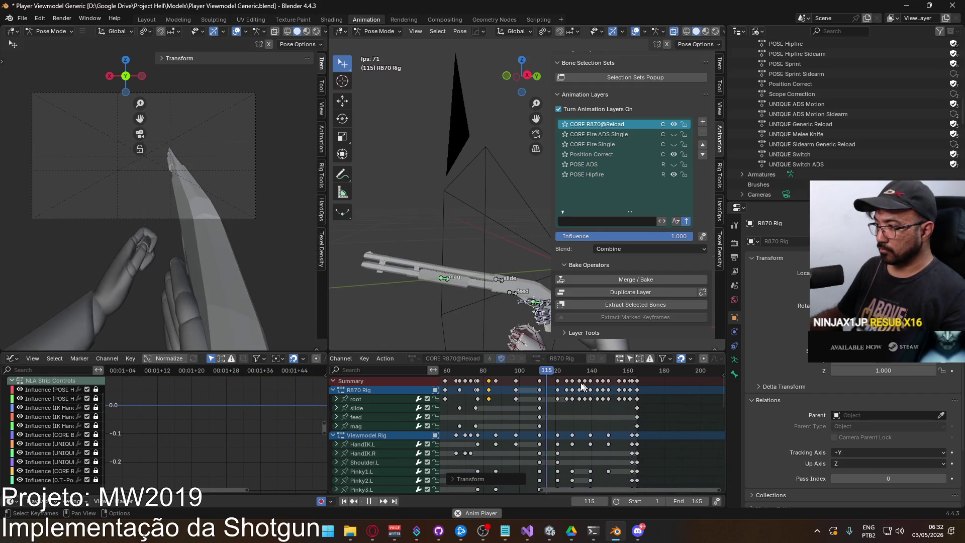
pyautogui.moveTo(496, 372)
pyautogui.mouseDown()
pyautogui.moveTo(488, 373)
pyautogui.moveTo(515, 378)
pyautogui.moveTo(498, 382)
pyautogui.mouseUp()
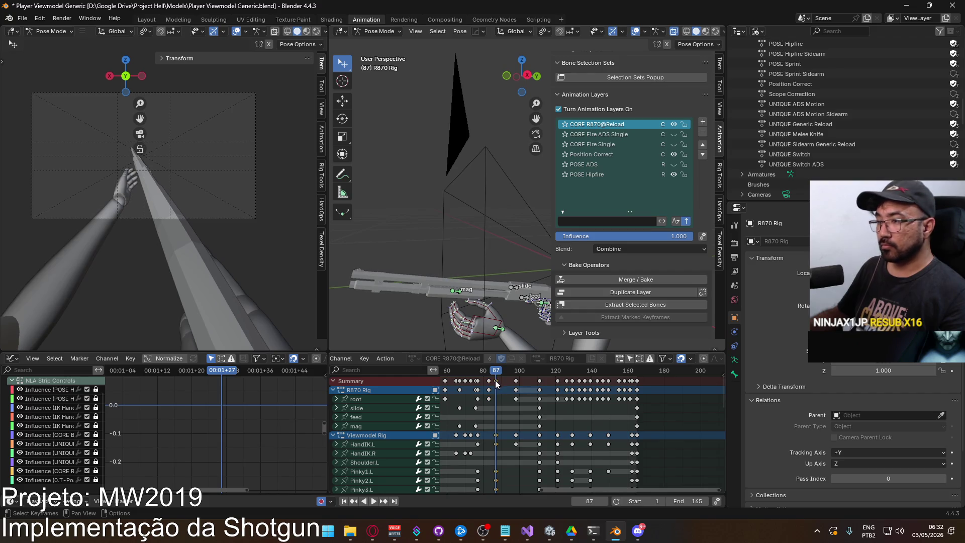
pyautogui.press('g')
pyautogui.click(529, 387)
pyautogui.press('space')
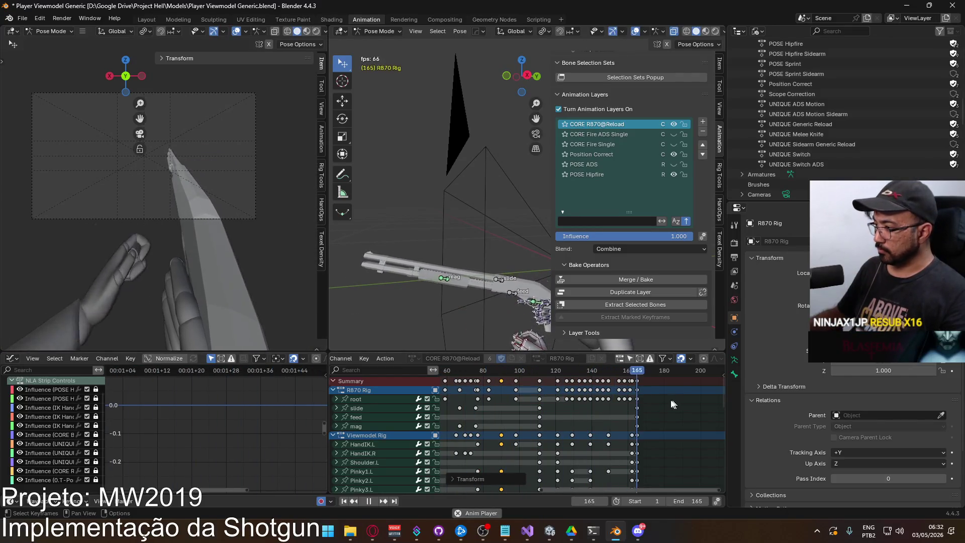
# Shift the later keyframes right and make frame 174 the animation's end
pyautogui.scroll(1, 503, 376)
pyautogui.press('a')
pyautogui.press('g')
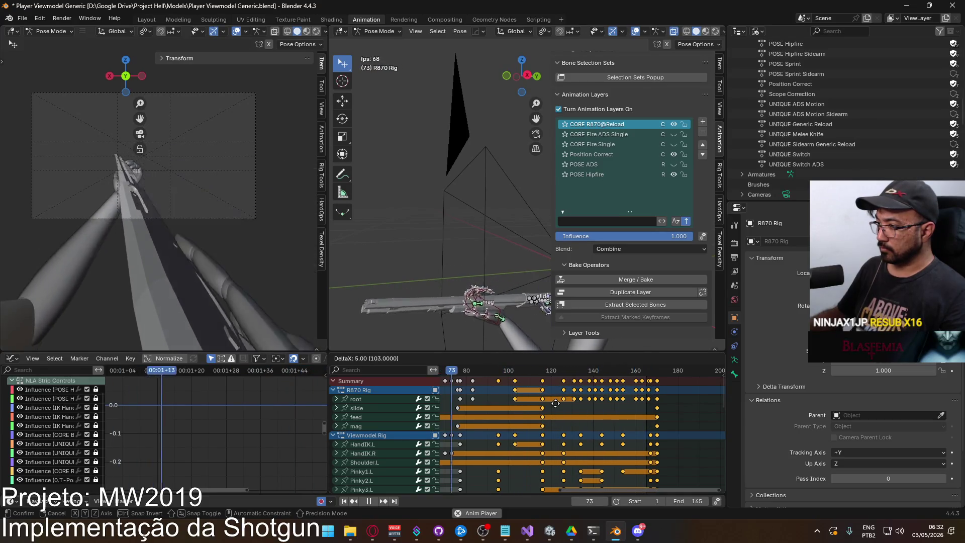
pyautogui.click(549, 378)
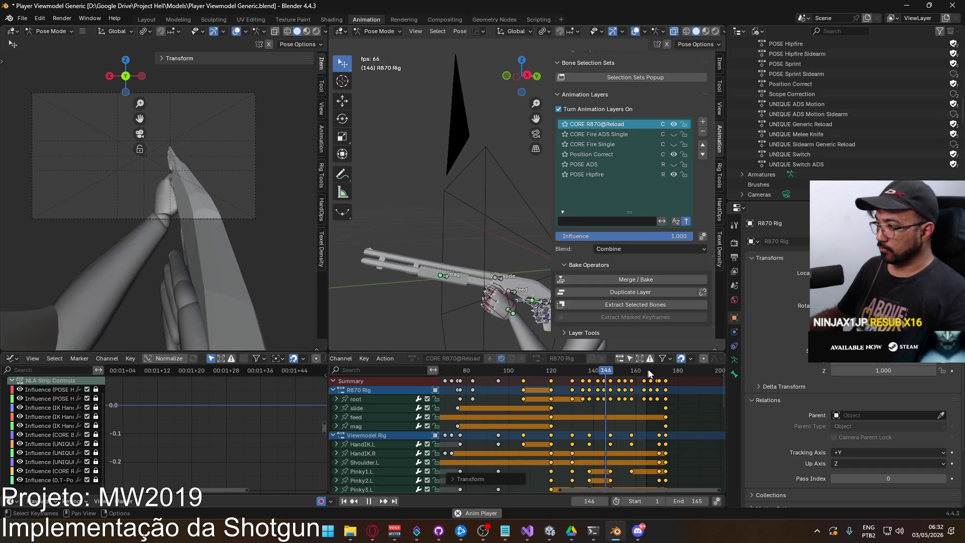
pyautogui.click(666, 370)
pyautogui.press('space')
pyautogui.write('174')
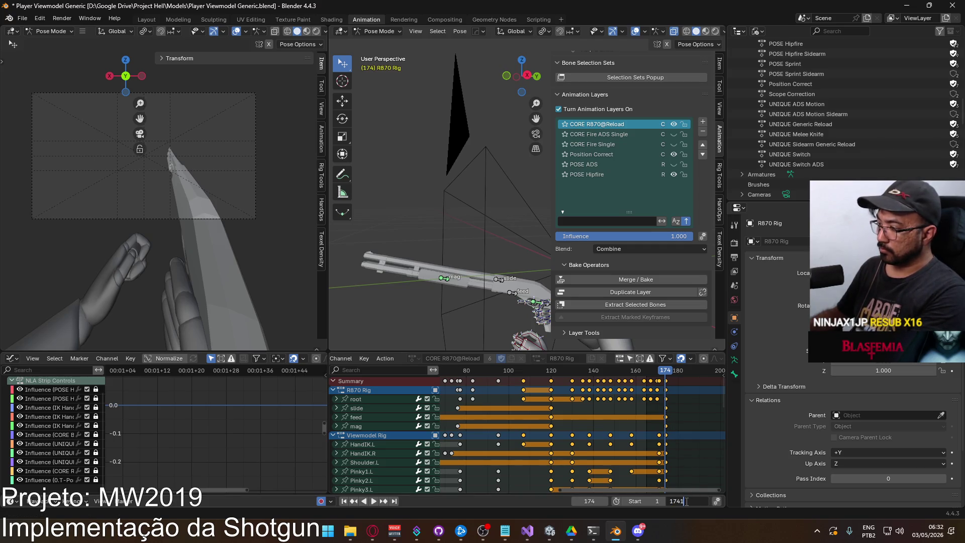
pyautogui.press('space')
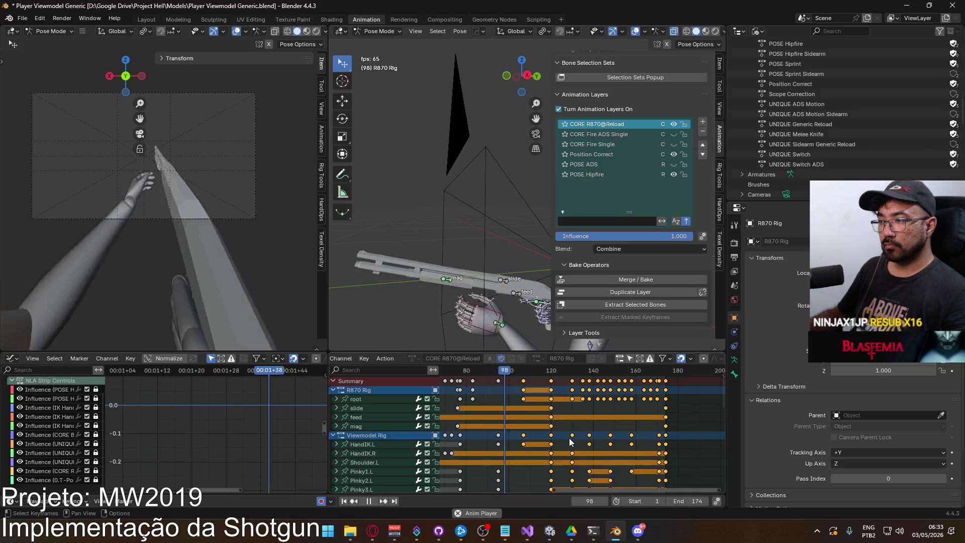
pyautogui.moveTo(510, 425); pyautogui.dragTo(594, 444, button='middle')
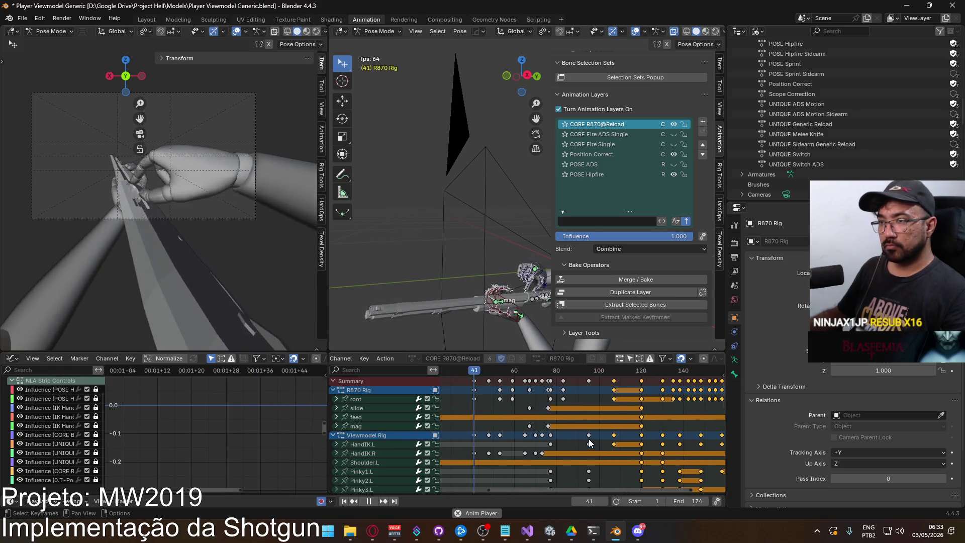
pyautogui.press('space')
pyautogui.moveTo(575, 372); pyautogui.dragTo(530, 376)
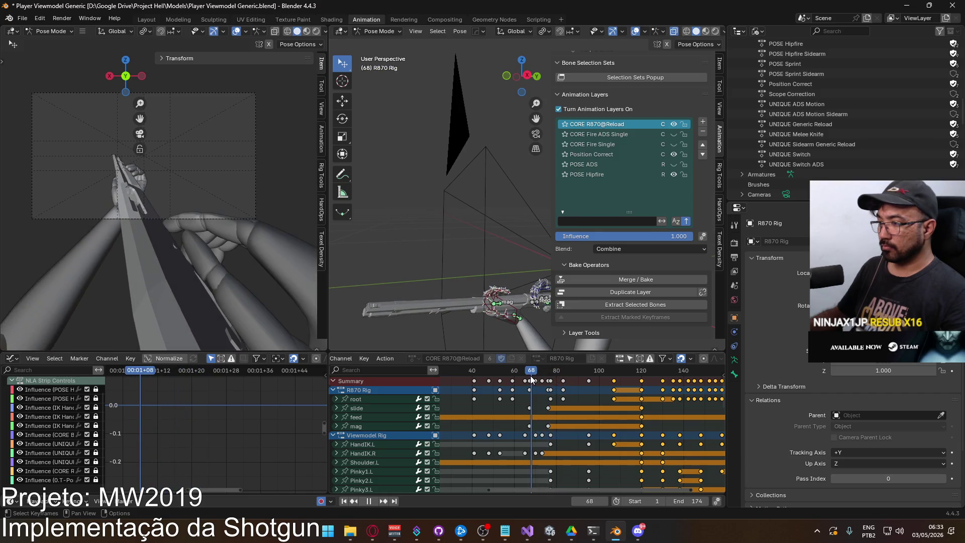
pyautogui.press('Home')
pyautogui.keyDown('ctrl'); pyautogui.scroll(-2, 693, 410); pyautogui.keyUp('ctrl')
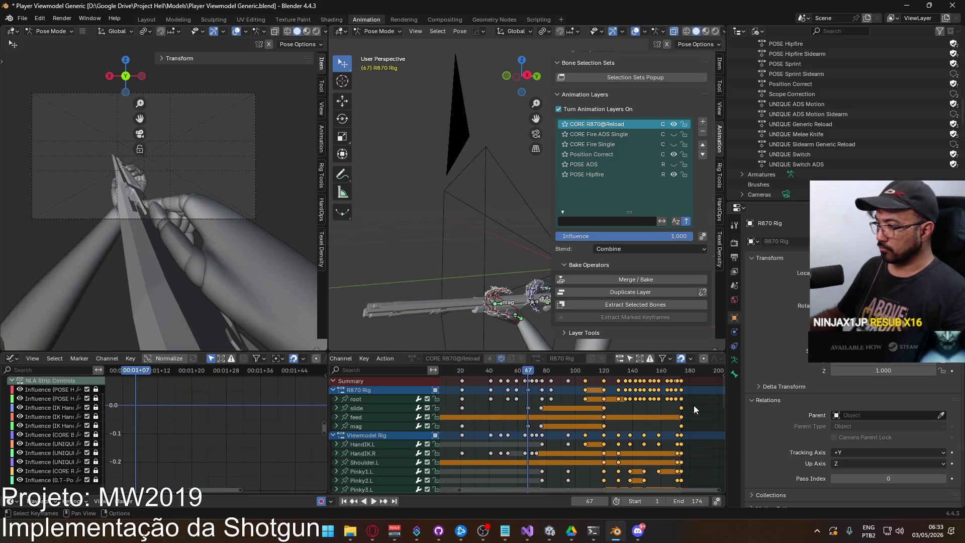
pyautogui.moveTo(529, 374); pyautogui.dragTo(526, 374)
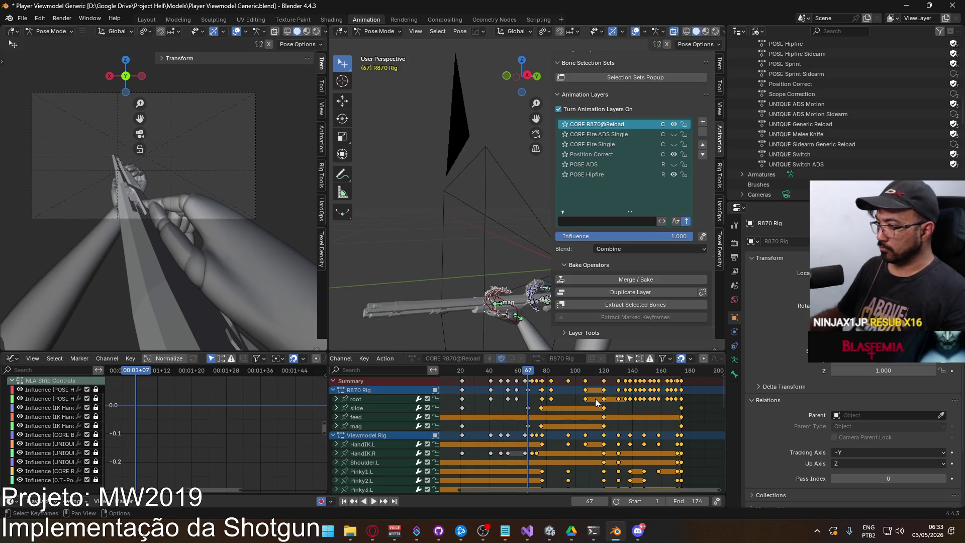
pyautogui.press('s')
pyautogui.click(640, 397)
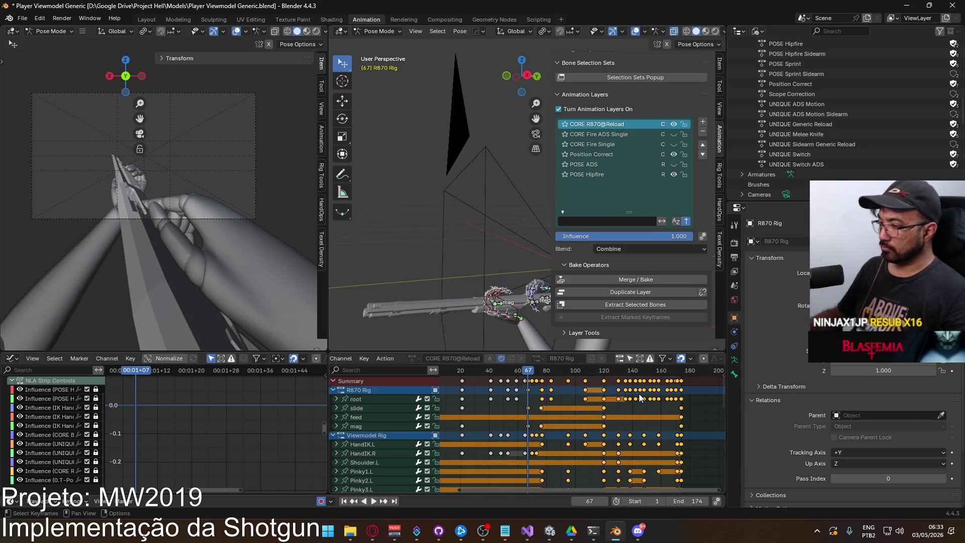
pyautogui.write('s')
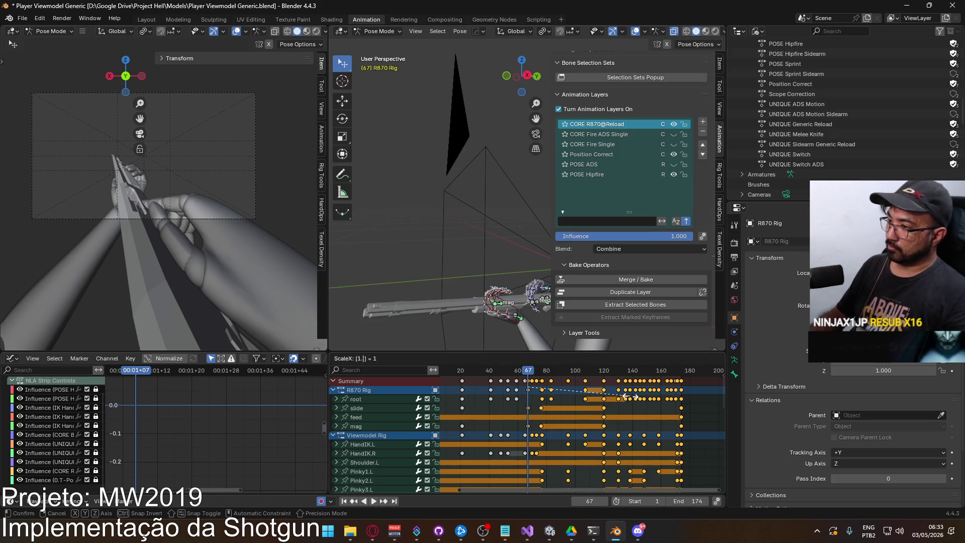
pyautogui.write('.2')
pyautogui.press('Return')
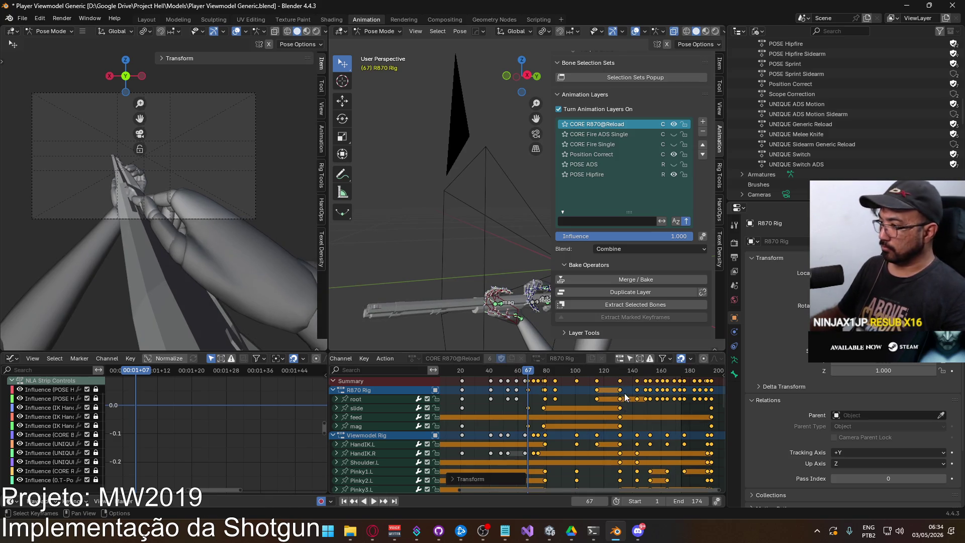
pyautogui.keyDown('ctrl'); pyautogui.scroll(-3, 598, 403); pyautogui.keyUp('ctrl')
pyautogui.click(637, 373)
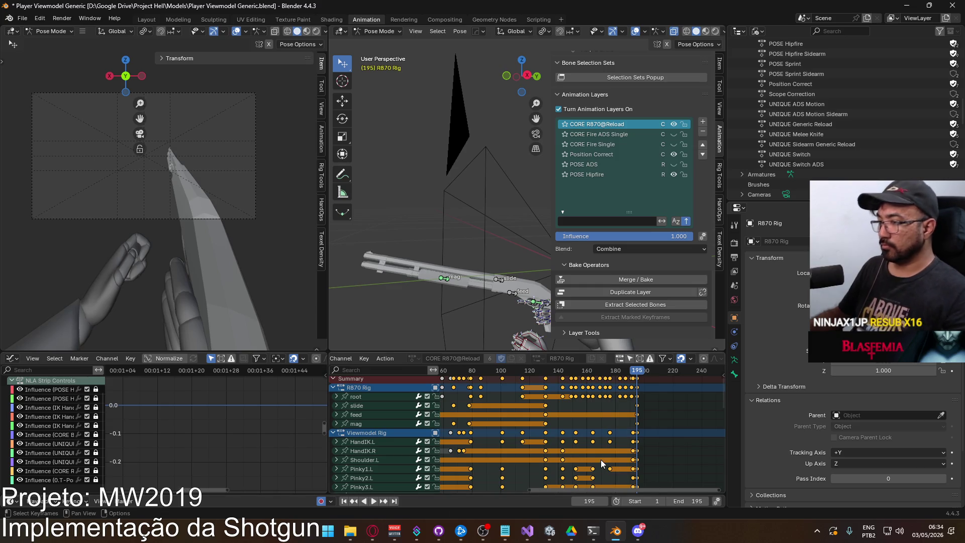
pyautogui.press('space')
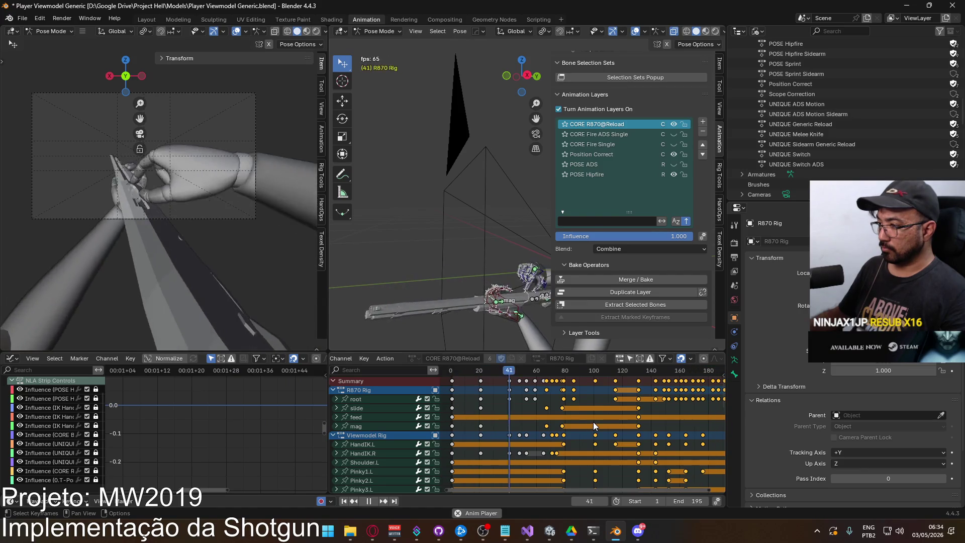
pyautogui.click(539, 373)
pyautogui.moveTo(538, 371); pyautogui.dragTo(547, 373)
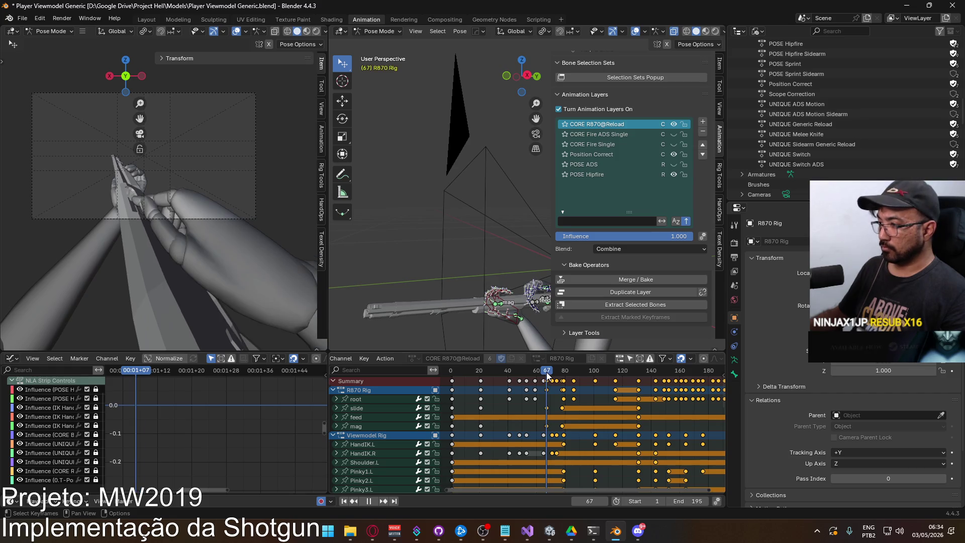
pyautogui.hotkey('ctrl', 'z')
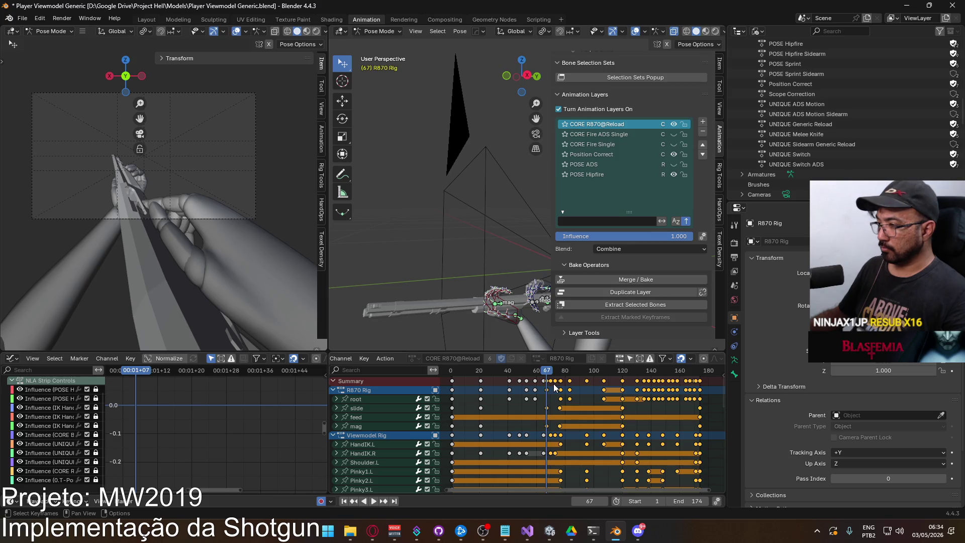
pyautogui.scroll(2, 541, 384)
pyautogui.moveTo(535, 373)
pyautogui.mouseDown()
pyautogui.moveTo(511, 374)
pyautogui.moveTo(525, 373)
pyautogui.mouseUp()
# Move the HandIK.R key one frame earlier and play back to check the pose around frame 70
pyautogui.moveTo(529, 450)
pyautogui.mouseDown()
pyautogui.moveTo(546, 449)
pyautogui.moveTo(533, 445)
pyautogui.mouseUp()
pyautogui.press('space')
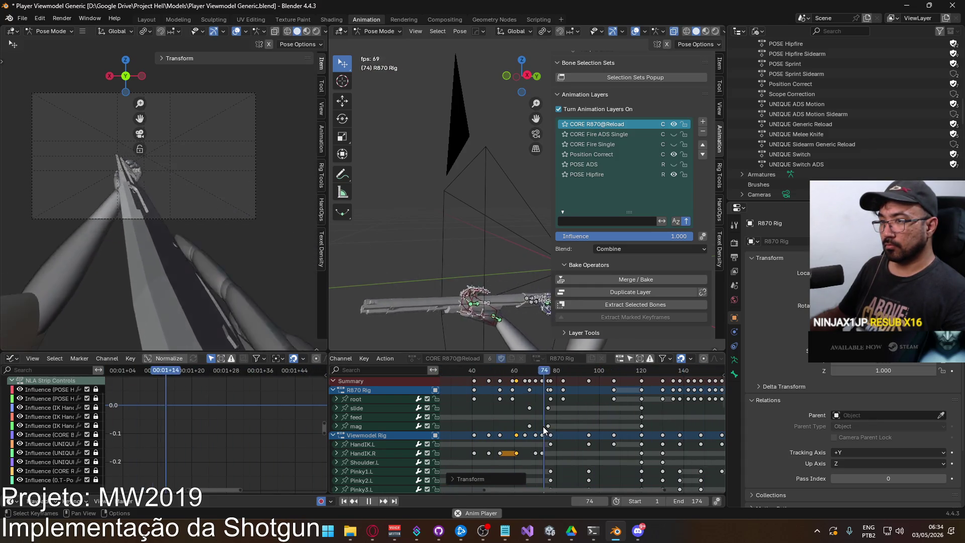
pyautogui.press('space')
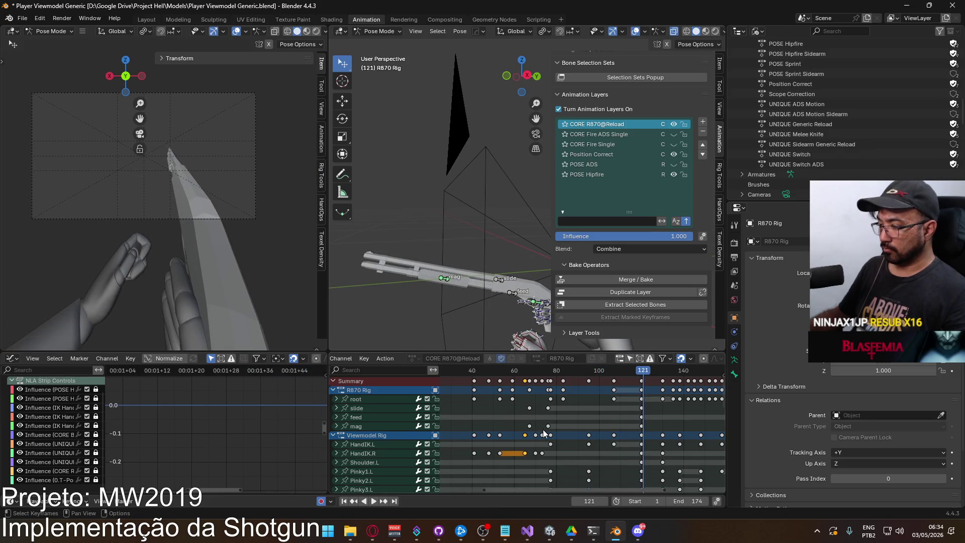
pyautogui.press('space')
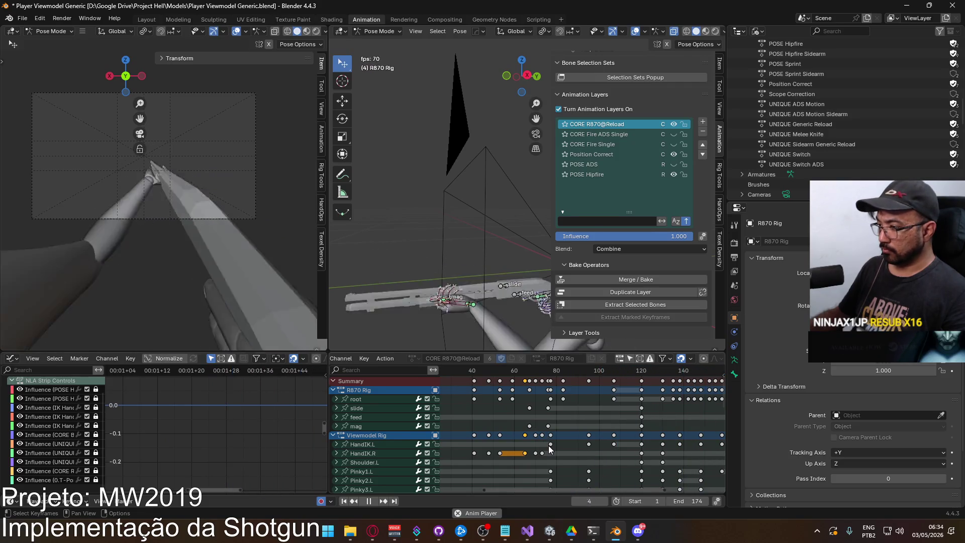
pyautogui.press('space')
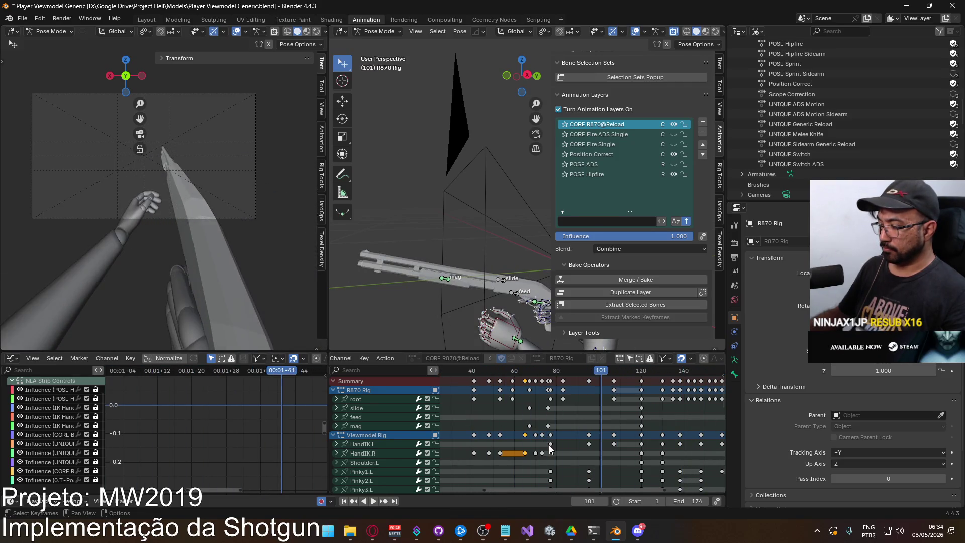
pyautogui.click(537, 372)
pyautogui.moveTo(536, 371)
pyautogui.mouseDown()
pyautogui.moveTo(525, 375)
pyautogui.moveTo(535, 377)
pyautogui.mouseUp()
# Shift every key from frame 70 onward three frames later
pyautogui.moveTo(532, 387); pyautogui.dragTo(723, 371)
pyautogui.keyDown('ctrl'); pyautogui.scroll(-2, 603, 409); pyautogui.keyUp('ctrl')
pyautogui.scroll(1, 535, 415)
pyautogui.moveTo(509, 371)
pyautogui.mouseDown()
pyautogui.moveTo(499, 374)
pyautogui.moveTo(509, 374)
pyautogui.mouseUp()
pyautogui.press('g')
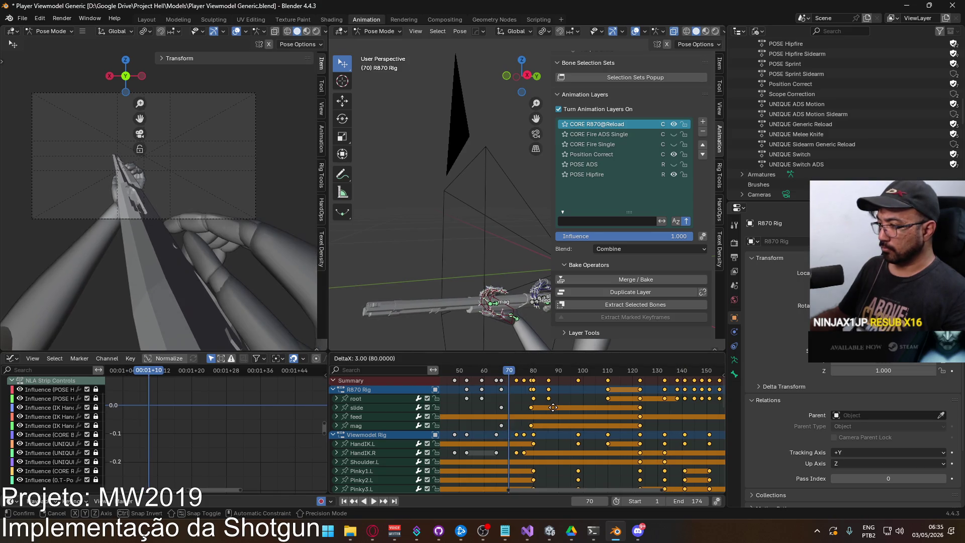
pyautogui.click(555, 406)
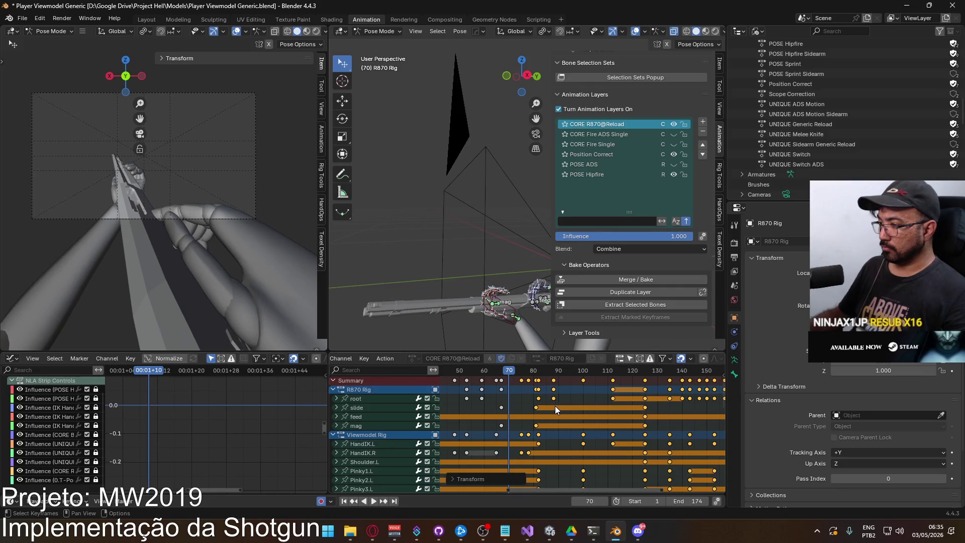
# Set the end frame to 179 and play back the animation
pyautogui.moveTo(598, 426); pyautogui.dragTo(480, 442, button='middle')
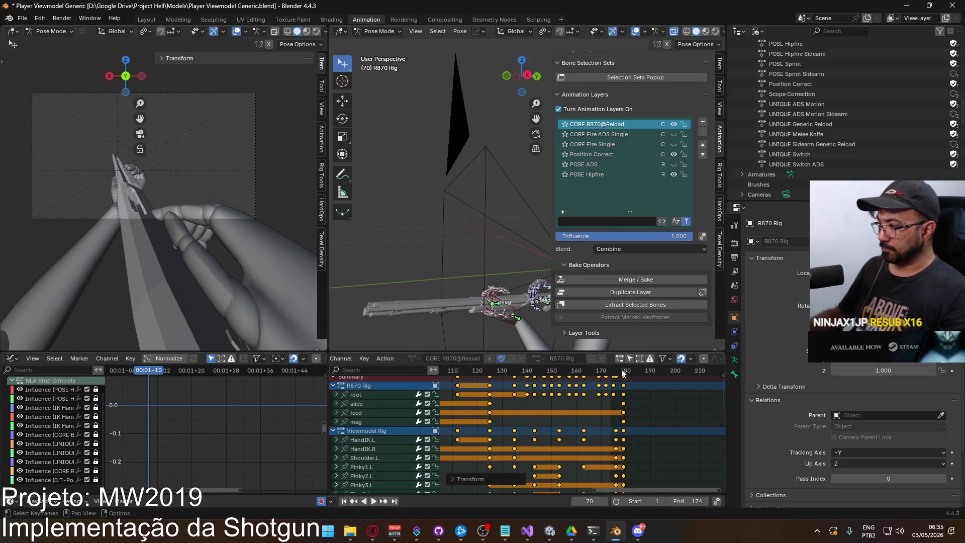
pyautogui.click(622, 370)
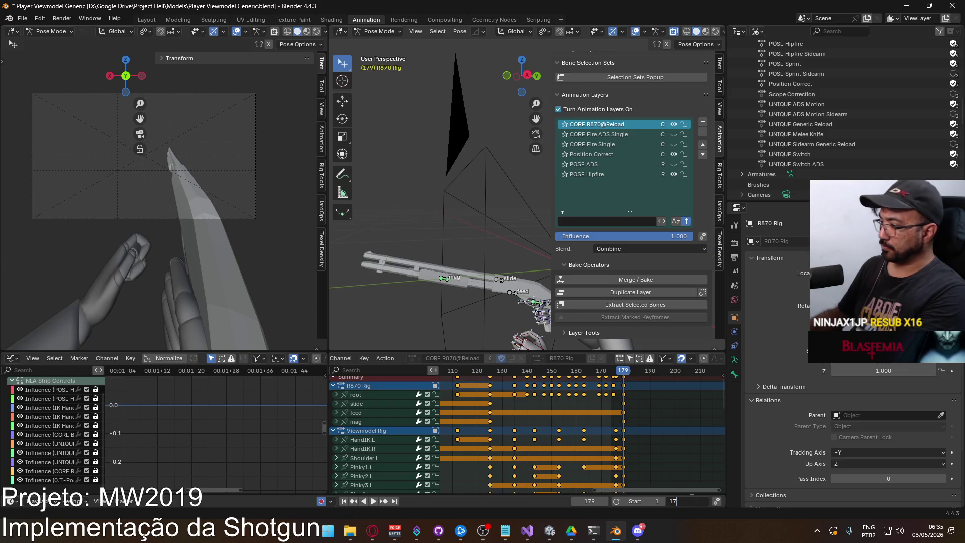
pyautogui.write('9')
pyautogui.press('Return')
pyautogui.press('space')
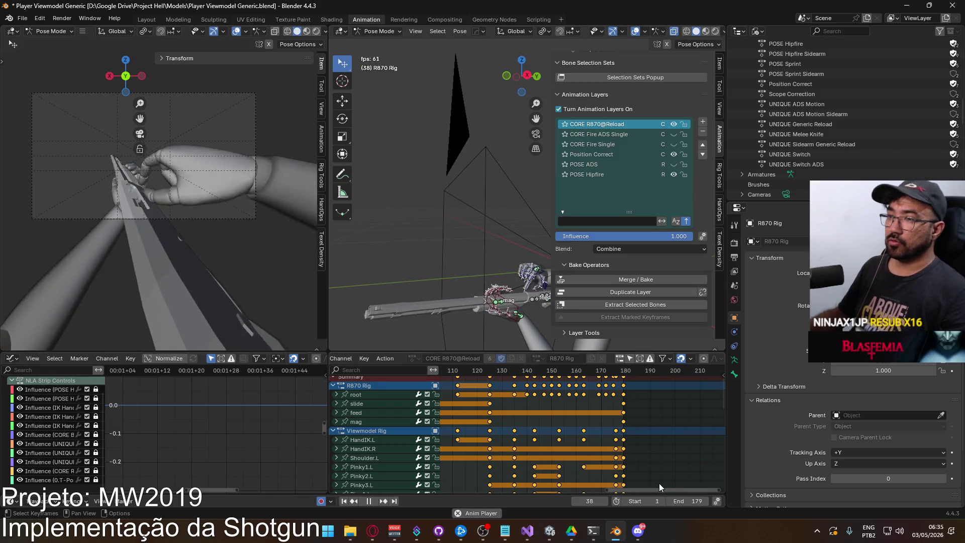
pyautogui.moveTo(521, 476); pyautogui.dragTo(693, 480, button='middle')
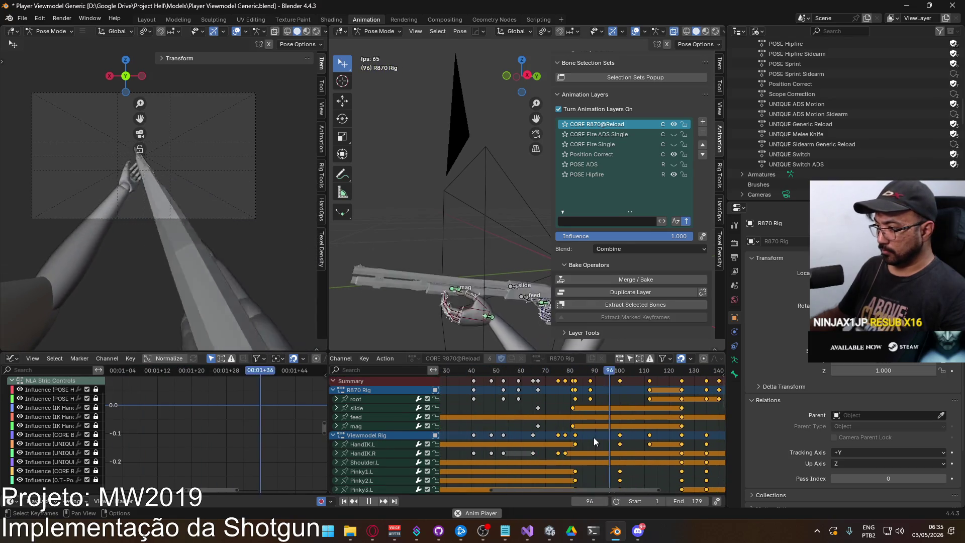
# Stop playback and shift the selected keys three more frames later
pyautogui.moveTo(592, 437); pyautogui.dragTo(601, 445, button='middle')
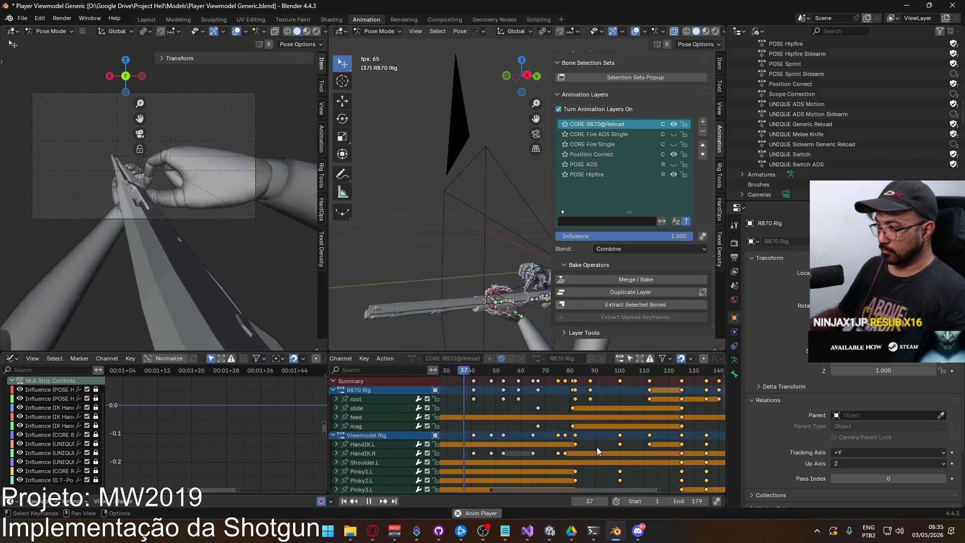
pyautogui.press('space')
pyautogui.moveTo(568, 366)
pyautogui.mouseDown()
pyautogui.moveTo(534, 379)
pyautogui.moveTo(556, 376)
pyautogui.mouseUp()
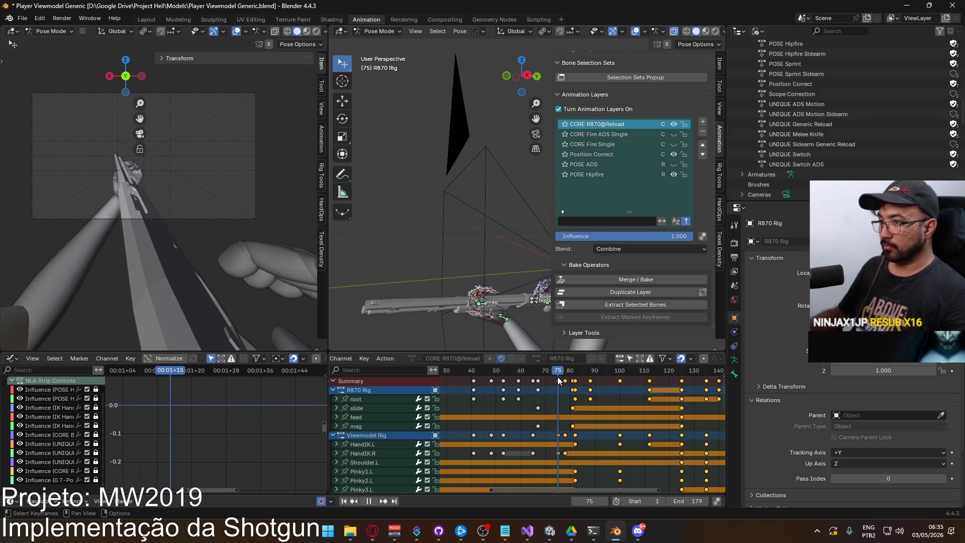
pyautogui.press('g')
pyautogui.click(602, 412)
pyautogui.moveTo(602, 412); pyautogui.dragTo(369, 419, button='middle')
# Set the end frame to 185, review playback, and select the HandIK.R key near frame 84
pyautogui.click(691, 501)
pyautogui.write('5')
pyautogui.press('Return')
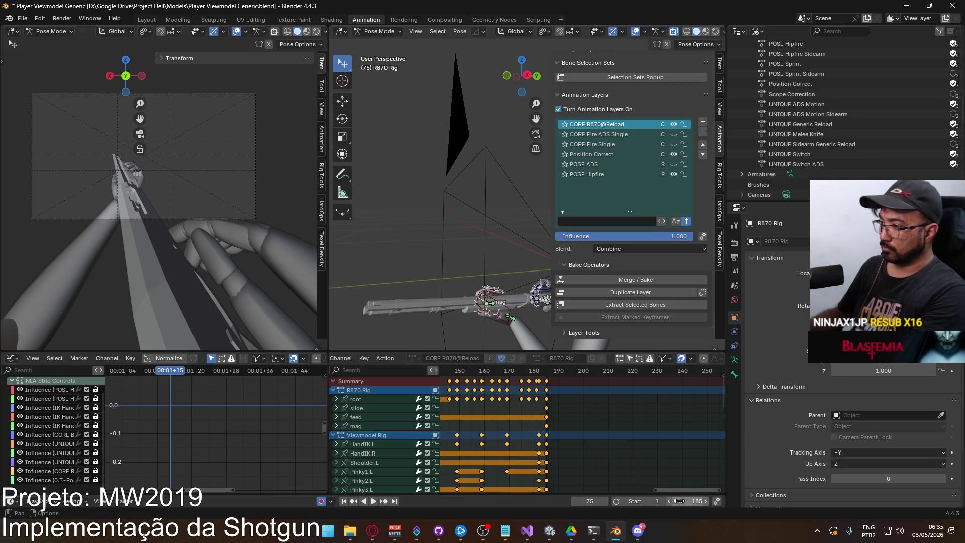
pyautogui.press('space')
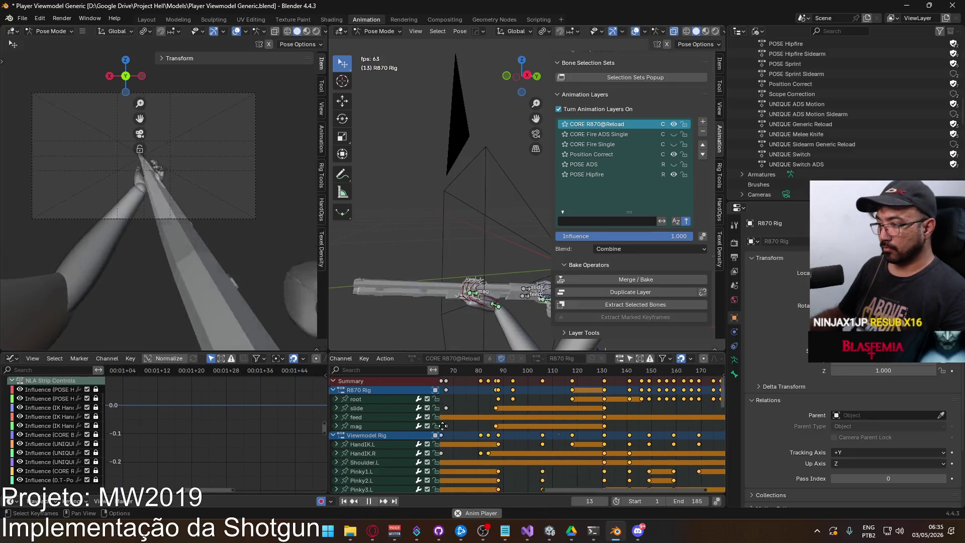
pyautogui.press('space')
pyautogui.press('space')
pyautogui.moveTo(584, 372)
pyautogui.mouseDown()
pyautogui.moveTo(531, 379)
pyautogui.moveTo(571, 382)
pyautogui.moveTo(563, 382)
pyautogui.mouseUp()
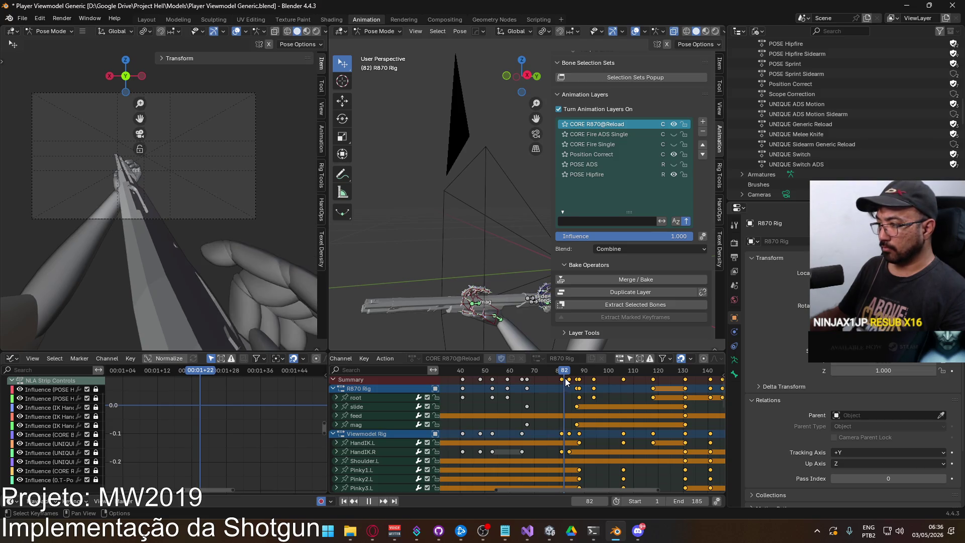
pyautogui.click(566, 452)
# Show and frame the HandIK.R X, Y and Z Location curves in the Graph Editor
pyautogui.click(351, 452)
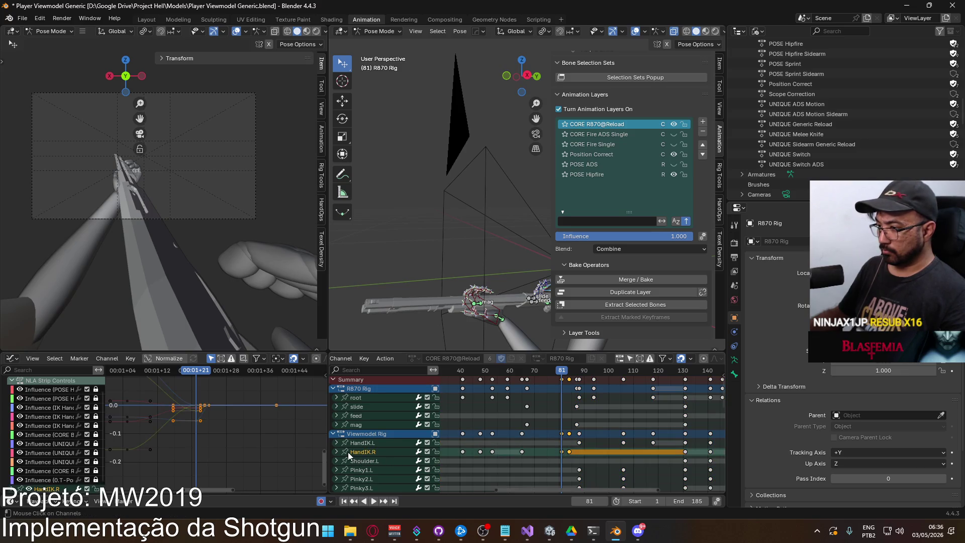
pyautogui.click(338, 452)
pyautogui.scroll(-3, 398, 448)
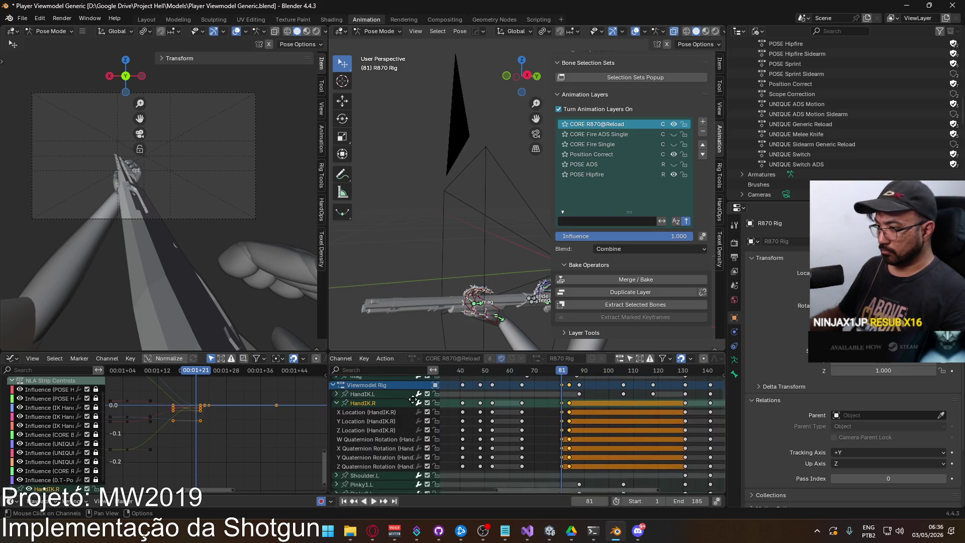
pyautogui.click(386, 417)
pyautogui.keyDown('shift'); pyautogui.click(382, 399); pyautogui.keyUp('shift')
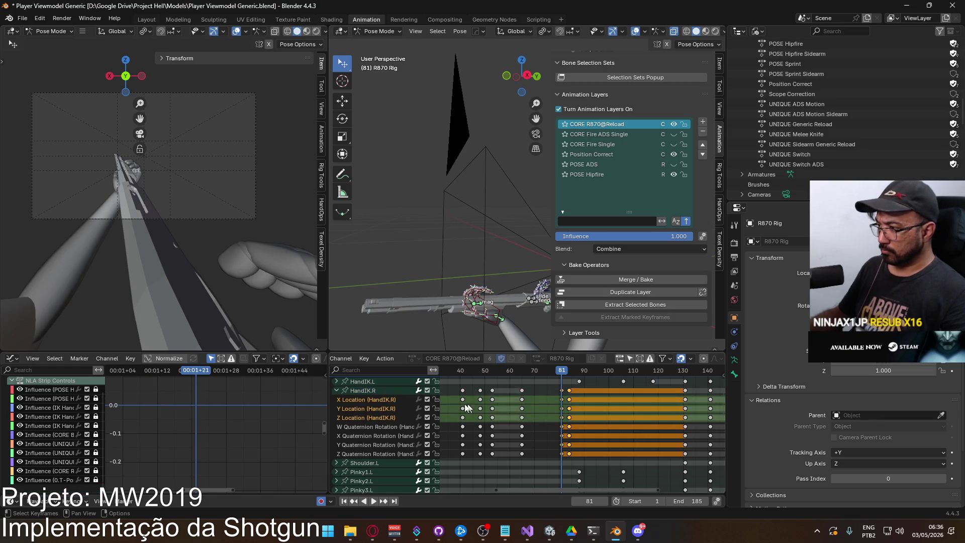
pyautogui.click(366, 392)
pyautogui.press('Home')
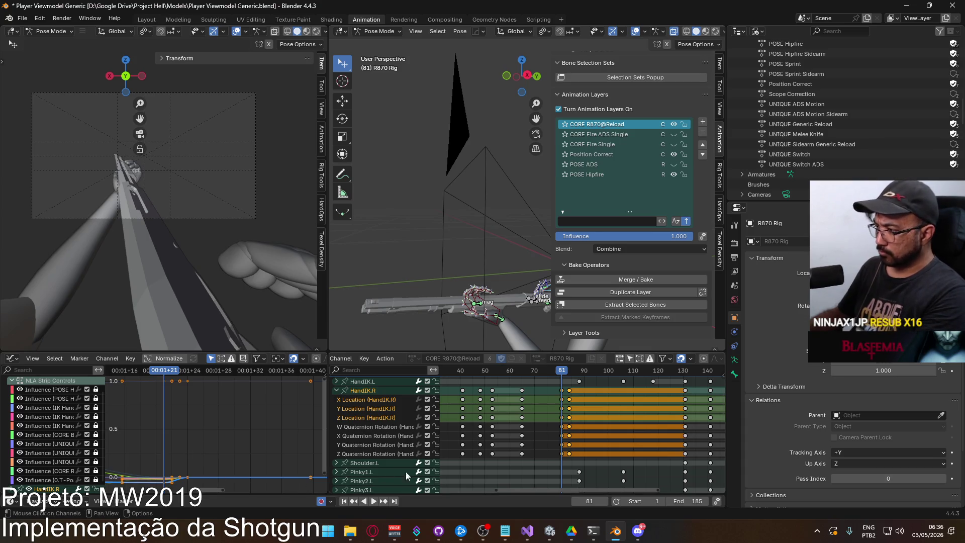
pyautogui.keyDown('ctrl'); pyautogui.moveTo(576, 423); pyautogui.dragTo(540, 453); pyautogui.keyUp('ctrl')
pyautogui.press('KP_Decimal')
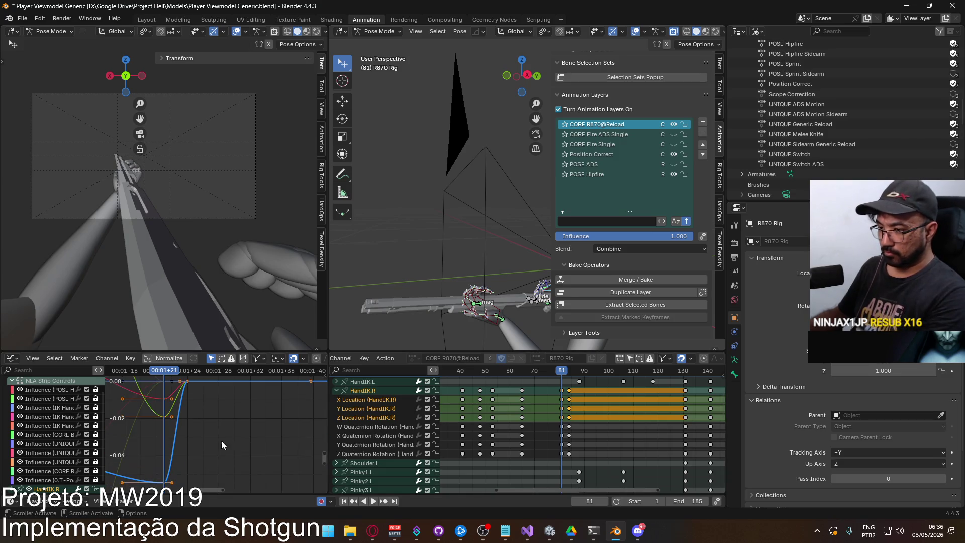
pyautogui.moveTo(194, 396)
pyautogui.mouseDown(button='middle')
pyautogui.moveTo(239, 401)
pyautogui.moveTo(250, 456)
pyautogui.mouseUp(button='middle')
pyautogui.press('space')
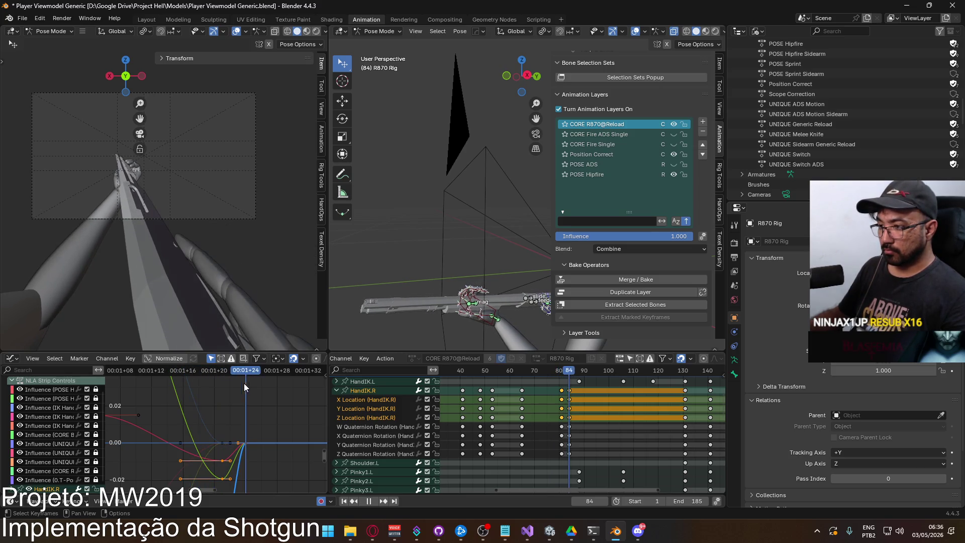
pyautogui.press('Escape')
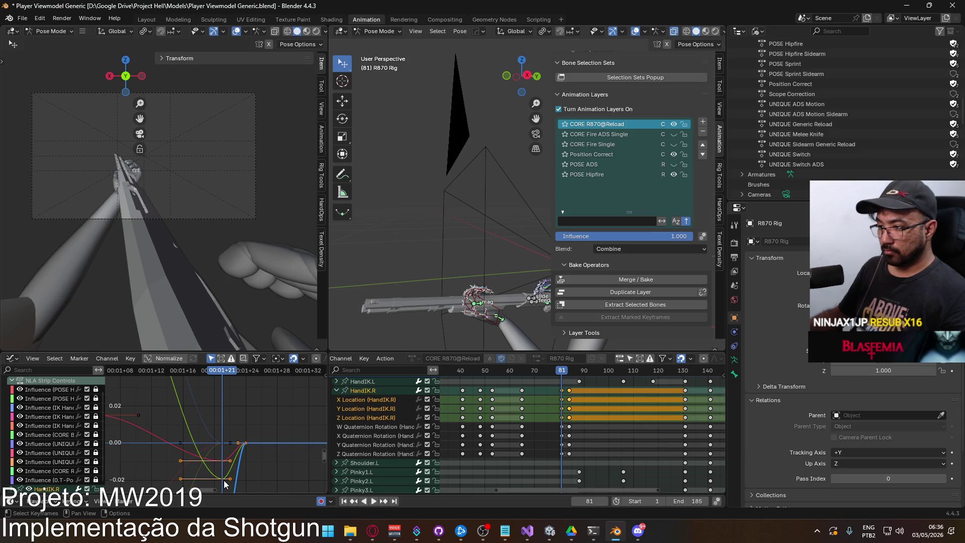
# Raise the Y Location and X Location keys near frame 81 to smooth their curves
pyautogui.click(222, 472)
pyautogui.press('g')
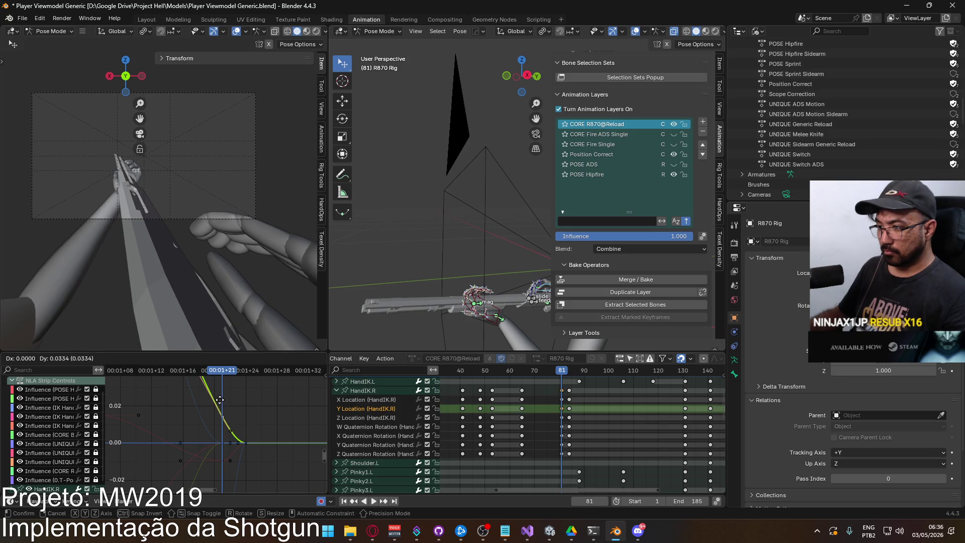
pyautogui.click(220, 400)
pyautogui.click(230, 462)
pyautogui.press('g')
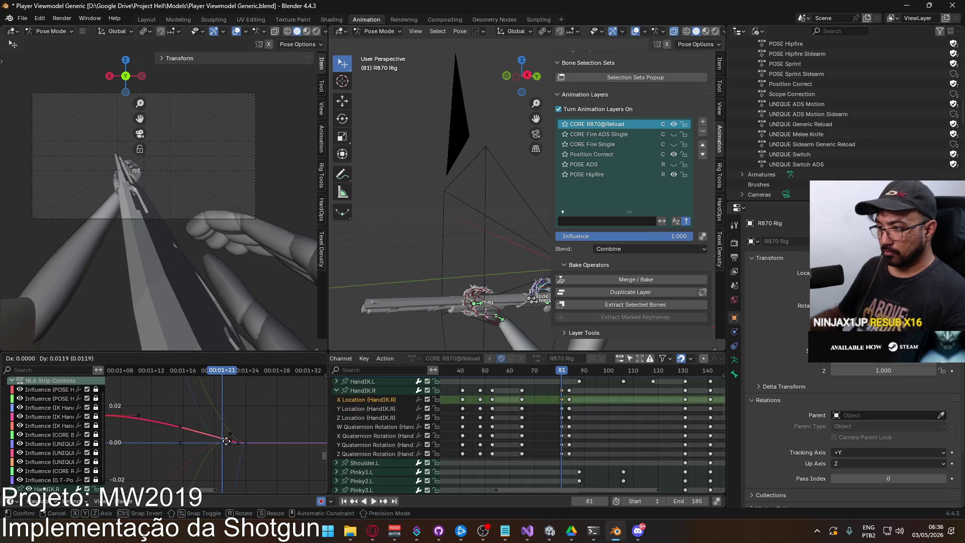
pyautogui.click(225, 439)
pyautogui.press('g')
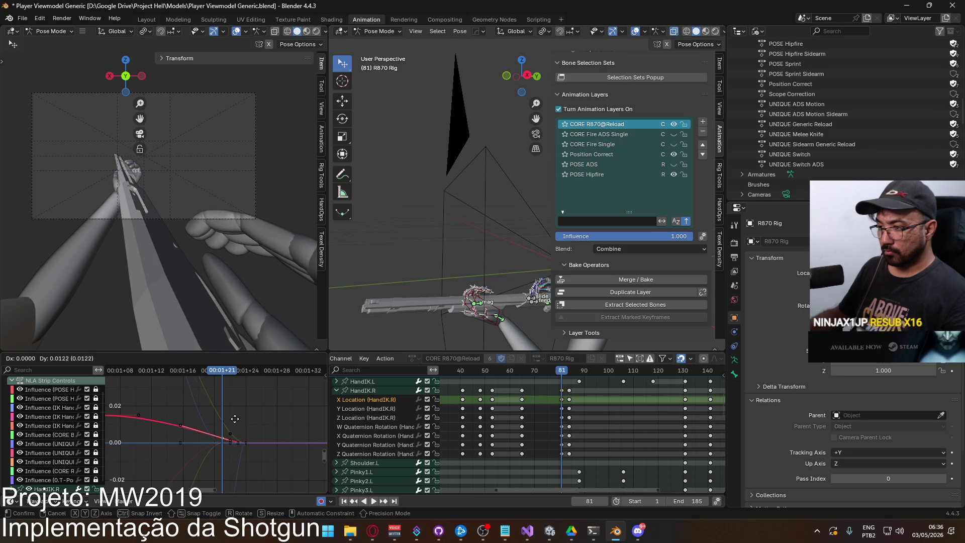
pyautogui.click(235, 423)
# Raise the Z Location key near frame 81 along value only, then review from frame 67
pyautogui.click(233, 454)
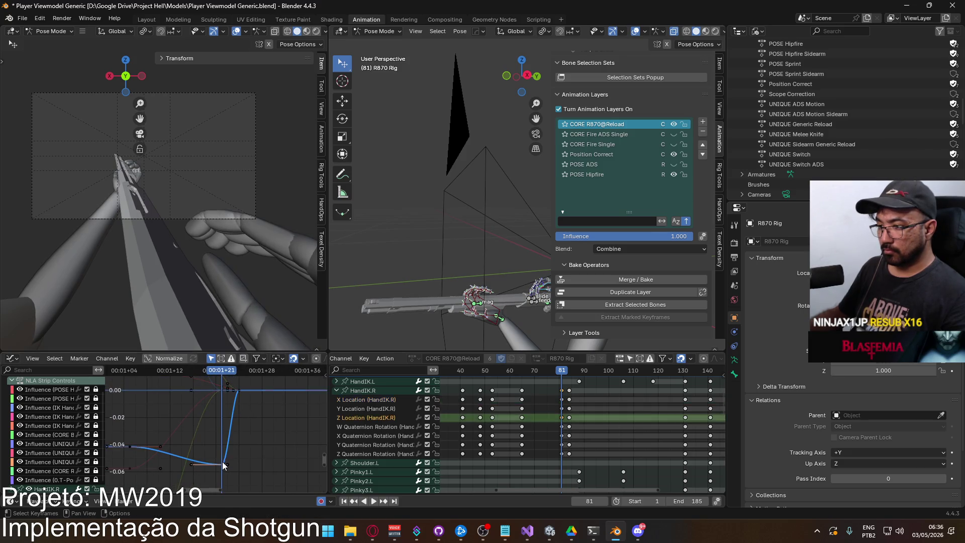
pyautogui.press('Home')
pyautogui.press('g')
pyautogui.press('Escape')
pyautogui.press('g')
pyautogui.click(240, 487)
pyautogui.press('y')
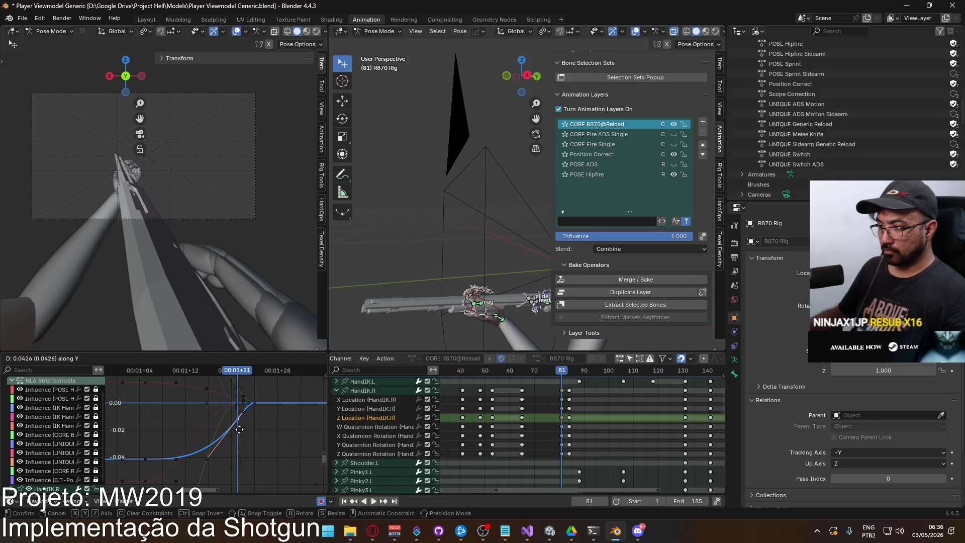
pyautogui.click(238, 426)
pyautogui.moveTo(232, 372)
pyautogui.mouseDown()
pyautogui.moveTo(160, 383)
pyautogui.moveTo(231, 378)
pyautogui.mouseUp()
pyautogui.click(242, 404)
pyautogui.moveTo(242, 403); pyautogui.dragTo(245, 441, button='middle')
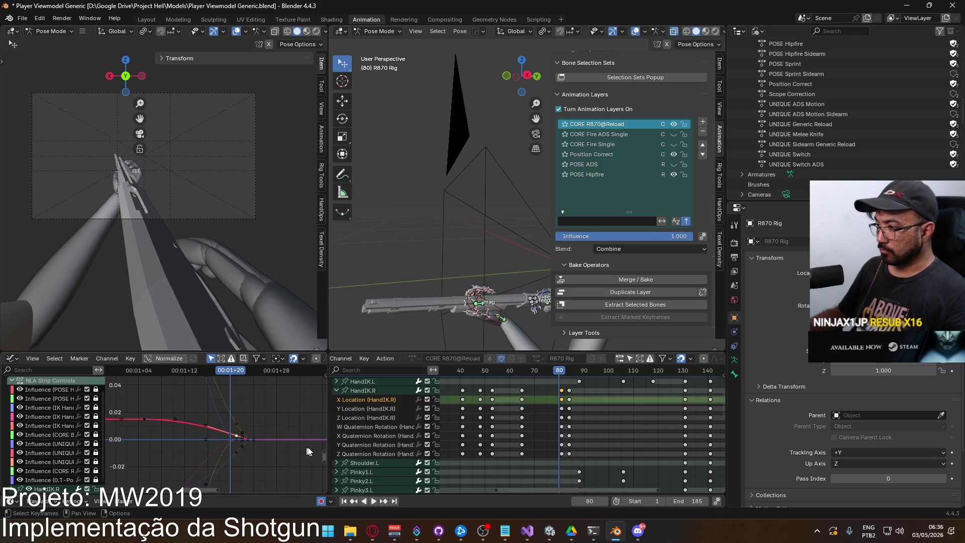
# Back at frame 81, nudge the HandIK.R X Location key
pyautogui.moveTo(560, 373); pyautogui.dragTo(561, 373)
pyautogui.scroll(2, 274, 444)
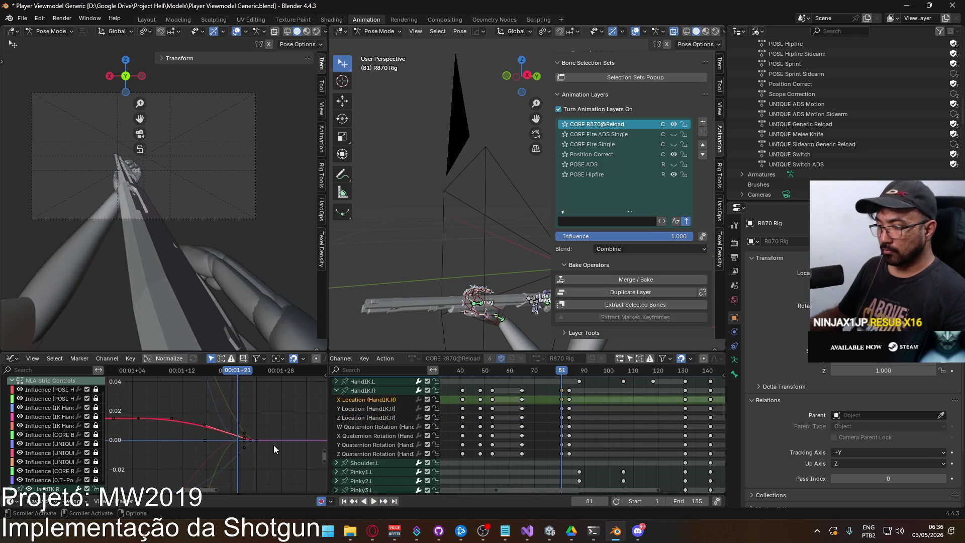
pyautogui.press('g')
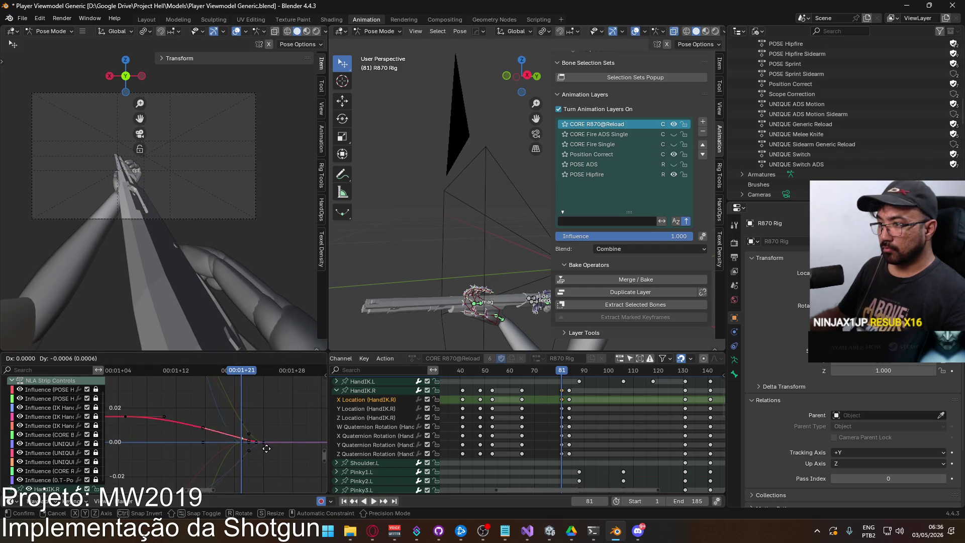
pyautogui.click(262, 452)
# Lower the HandIK.R Y Location key at frame 81
pyautogui.click(258, 442)
pyautogui.moveTo(265, 414); pyautogui.dragTo(264, 441, button='middle')
pyautogui.press('g')
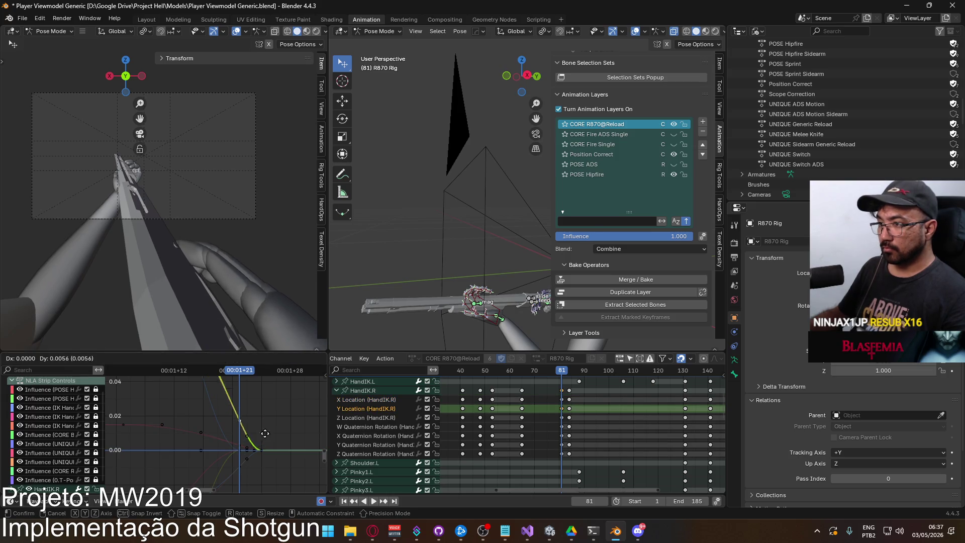
pyautogui.click(262, 436)
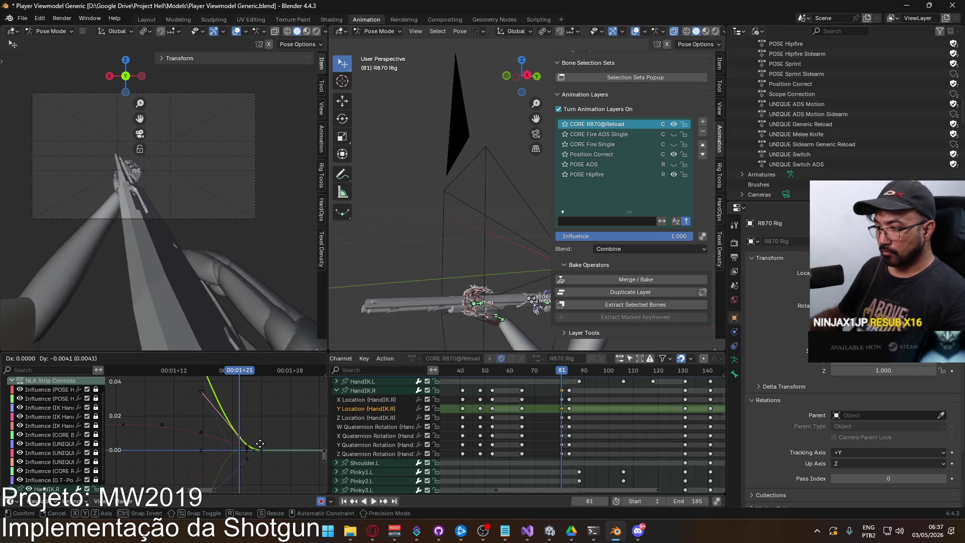
# Adjust the HandIK.R Z Location key at frame 81
pyautogui.click(264, 436)
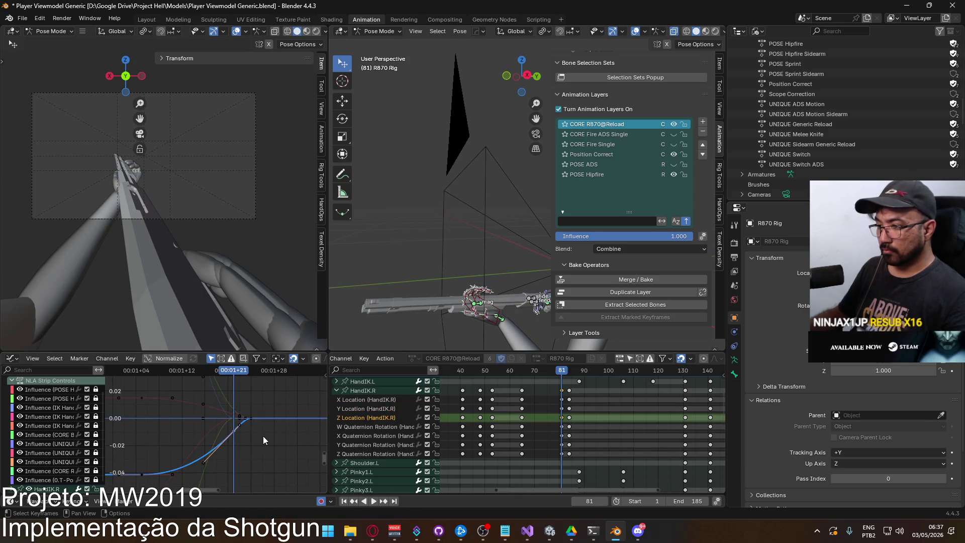
pyautogui.scroll(-1, 263, 435)
pyautogui.press('g')
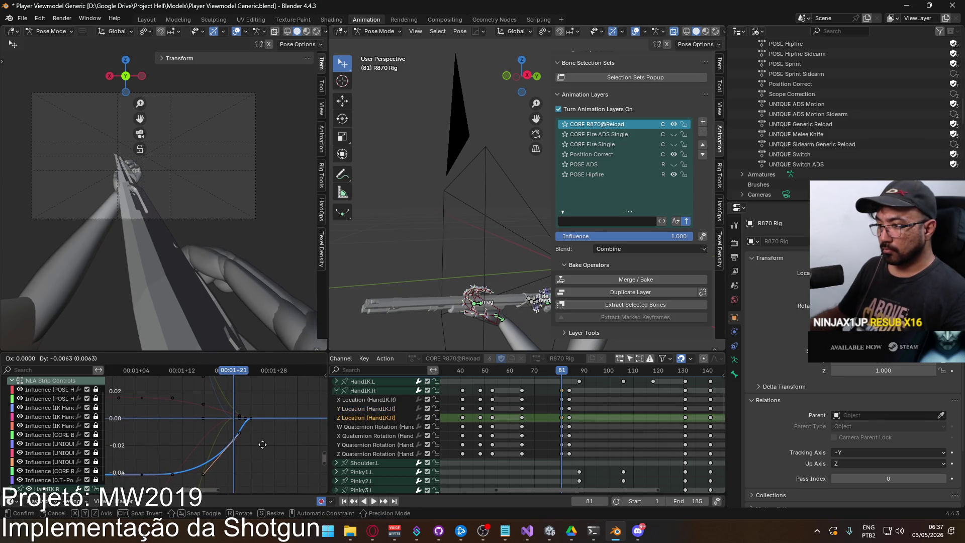
pyautogui.click(261, 451)
# Review the motion from frame 63, then readjust the X Location key at frame 81
pyautogui.moveTo(238, 373)
pyautogui.mouseDown()
pyautogui.moveTo(129, 388)
pyautogui.moveTo(278, 381)
pyautogui.moveTo(195, 393)
pyautogui.moveTo(233, 393)
pyautogui.mouseUp()
pyautogui.click(238, 417)
pyautogui.press('g')
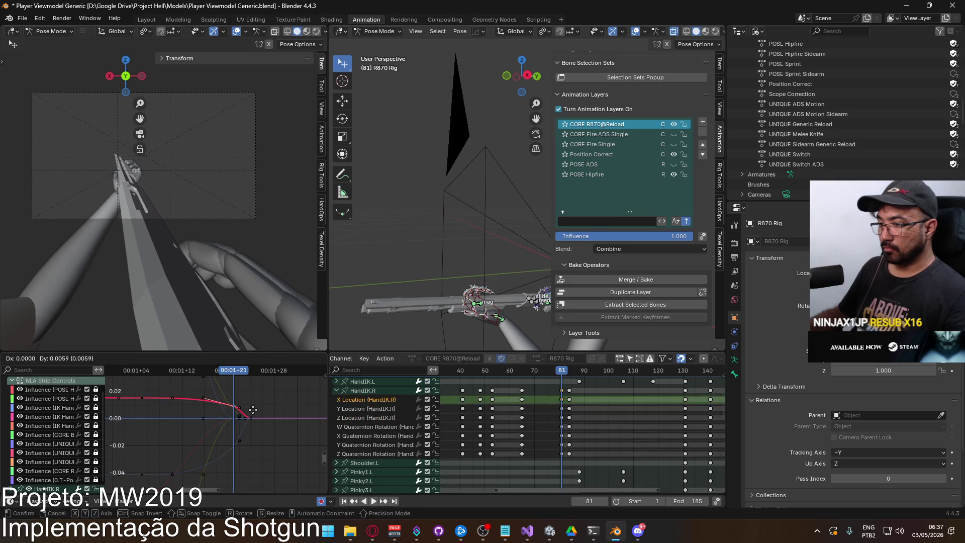
pyautogui.click(254, 412)
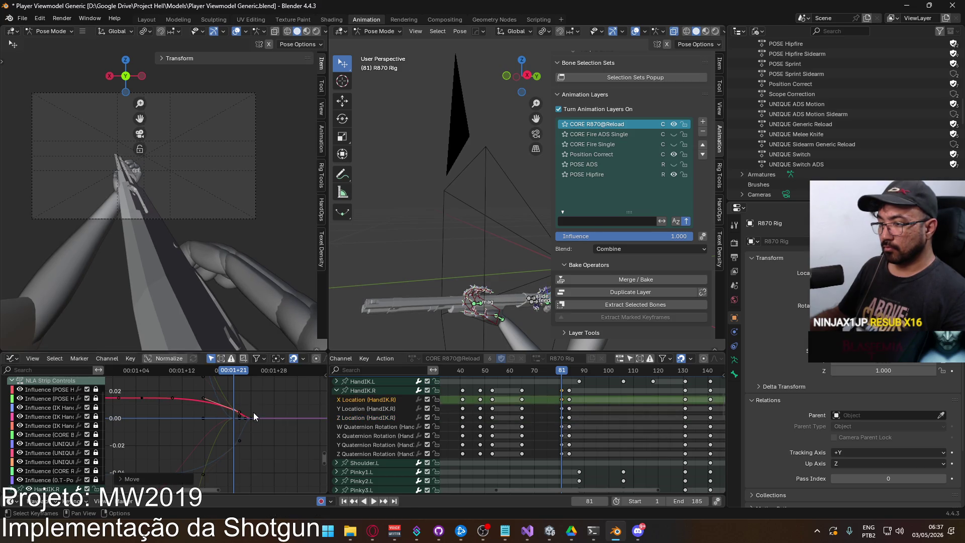
# Review from frame 76, lower the frame-81 X key by 0.0056, and replay from frame 64
pyautogui.moveTo(233, 370)
pyautogui.mouseDown()
pyautogui.moveTo(198, 378)
pyautogui.moveTo(252, 378)
pyautogui.mouseUp()
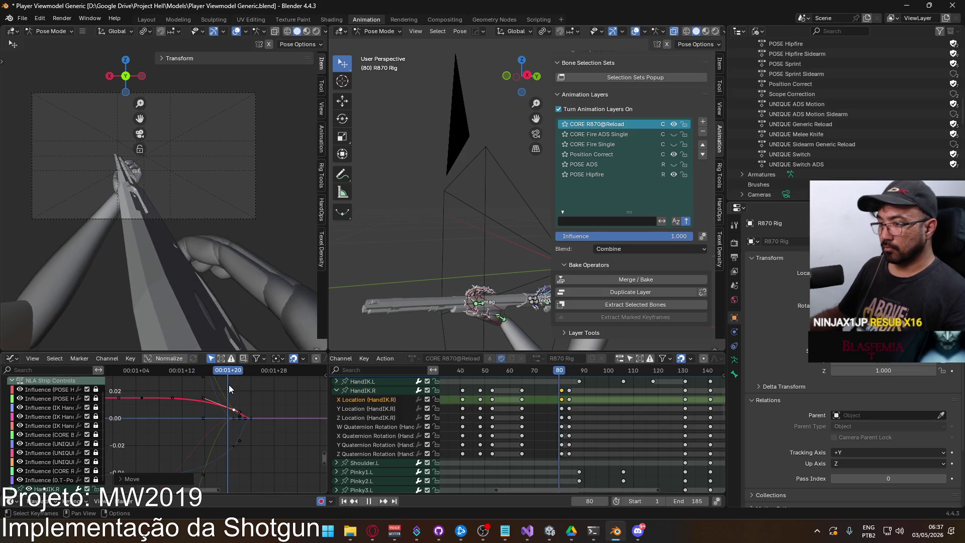
pyautogui.press('Escape')
pyautogui.press('g')
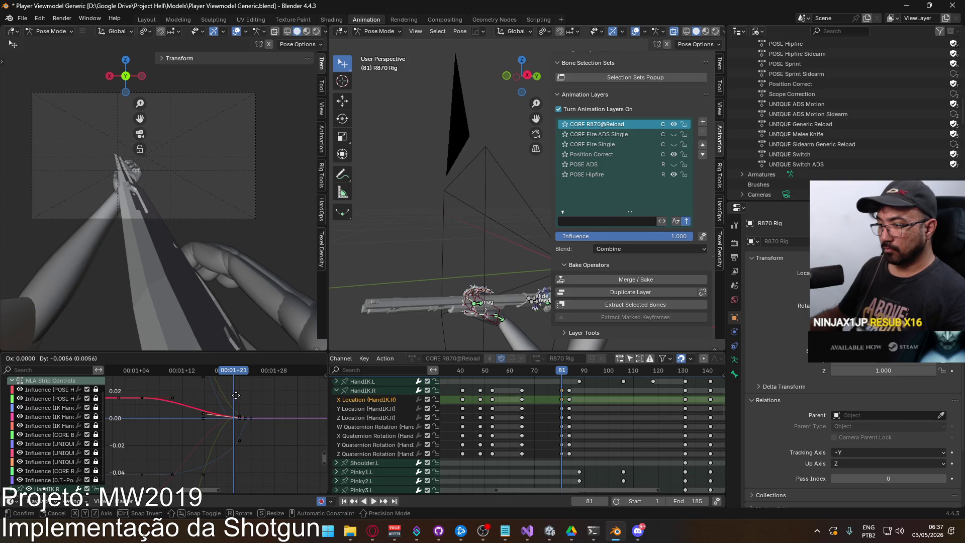
pyautogui.click(236, 395)
pyautogui.moveTo(227, 376)
pyautogui.mouseDown()
pyautogui.moveTo(134, 375)
pyautogui.moveTo(183, 372)
pyautogui.mouseUp()
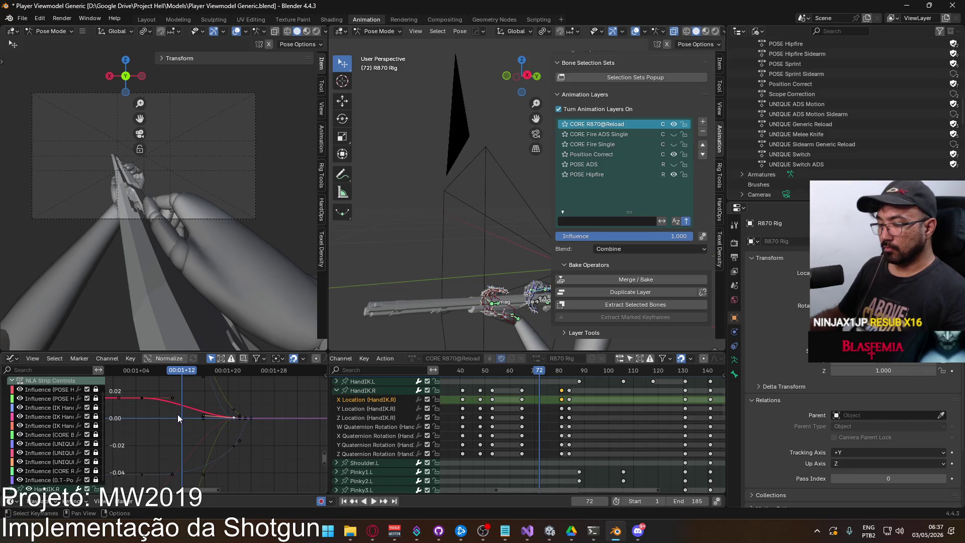
# Paste a key at frame 72, cancel raising it, and delete it
pyautogui.moveTo(537, 375)
pyautogui.mouseDown()
pyautogui.moveTo(562, 374)
pyautogui.moveTo(541, 376)
pyautogui.mouseUp()
pyautogui.hotkey('ctrl', 'v')
pyautogui.moveTo(182, 418)
pyautogui.mouseDown()
pyautogui.moveTo(185, 385)
pyautogui.moveTo(185, 396)
pyautogui.mouseUp()
pyautogui.rightClick(185, 400)
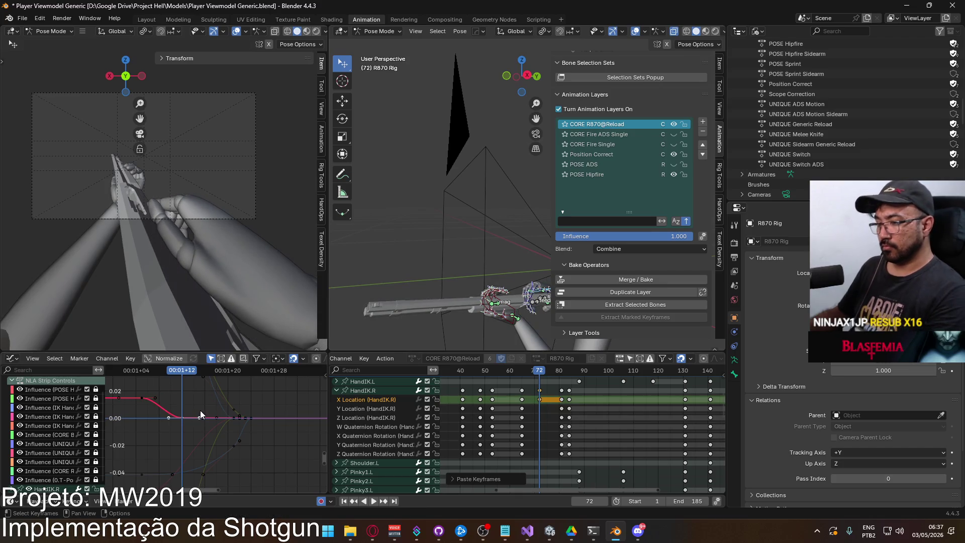
pyautogui.press('Delete')
# Try pasting a frame-72 key onto the Y Location curve, then undo it
pyautogui.click(374, 406)
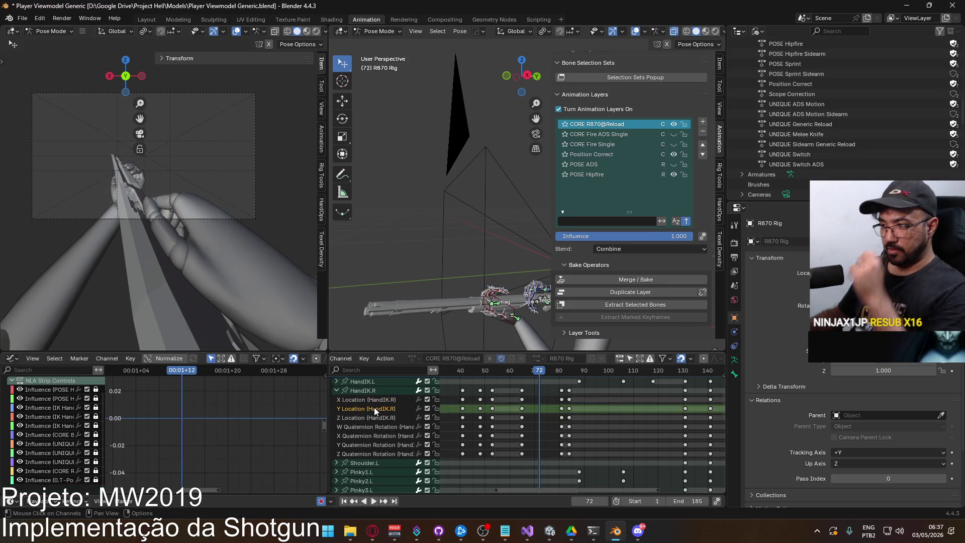
pyautogui.keyDown('shift'); pyautogui.scroll(5, 229, 407); pyautogui.keyUp('shift')
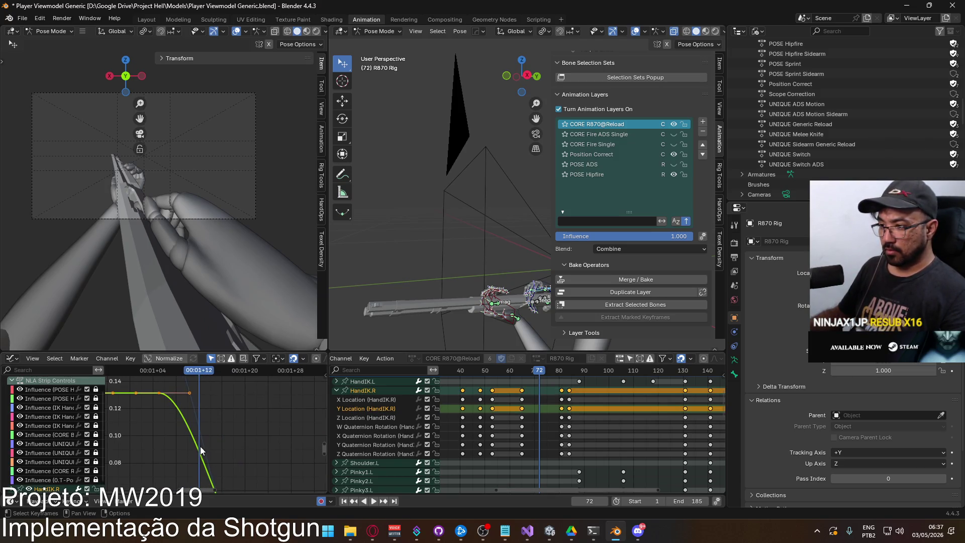
pyautogui.click(542, 408)
pyautogui.hotkey('ctrl', 'v')
pyautogui.scroll(-2, 243, 420)
pyautogui.press('g')
pyautogui.press('y')
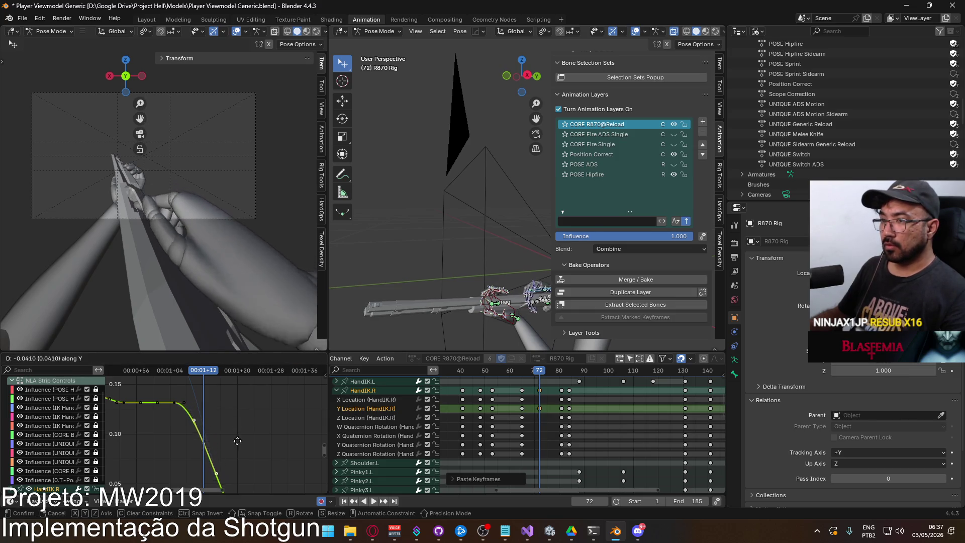
pyautogui.press('Escape')
pyautogui.hotkey('ctrl', 'z')
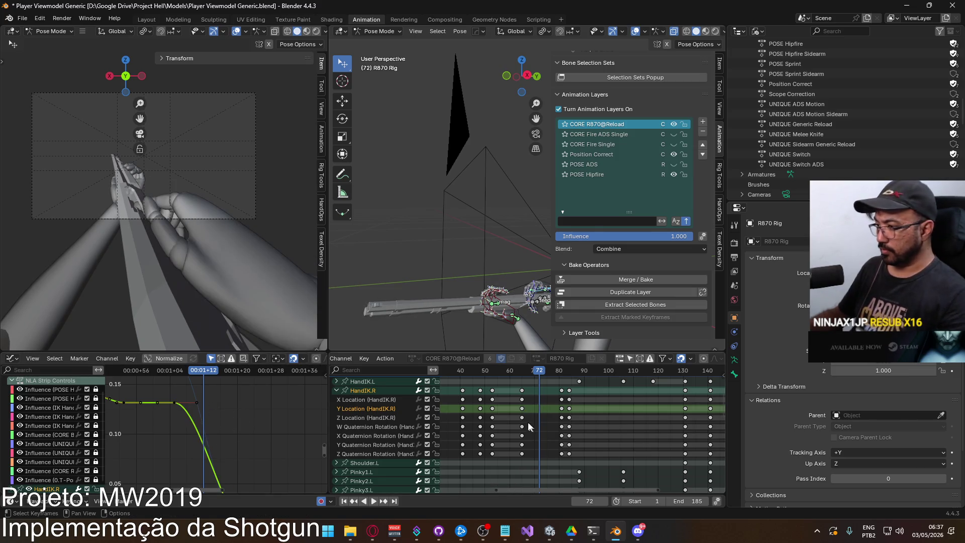
# Paste a frame-72 key onto Z Location (HandIK.R) and frame the curves for reading
pyautogui.click(526, 417)
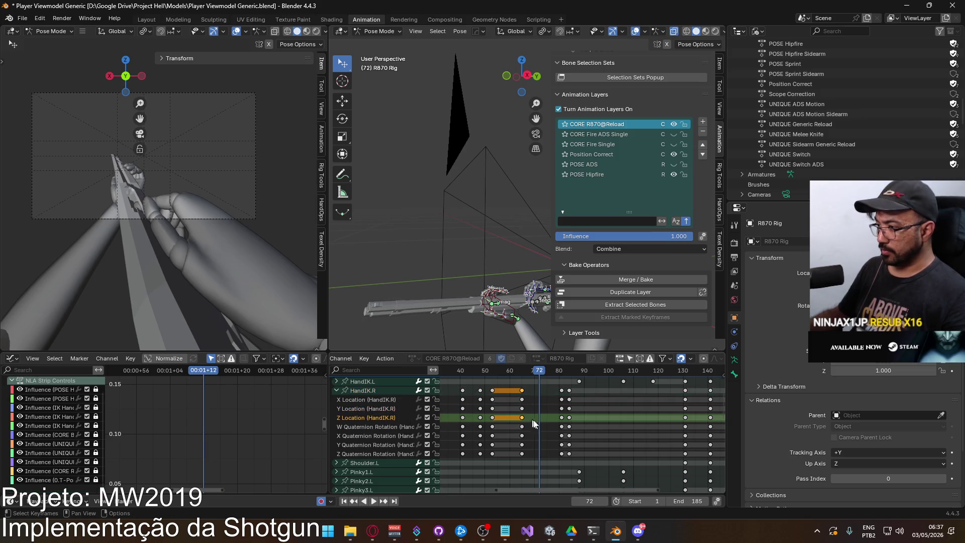
pyautogui.hotkey('ctrl', 'v')
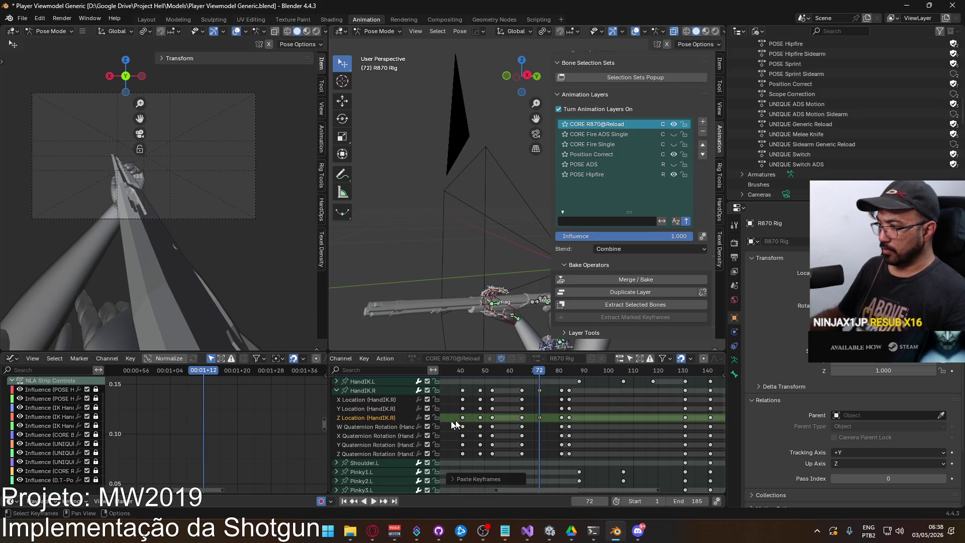
pyautogui.moveTo(270, 445); pyautogui.dragTo(269, 431, button='middle')
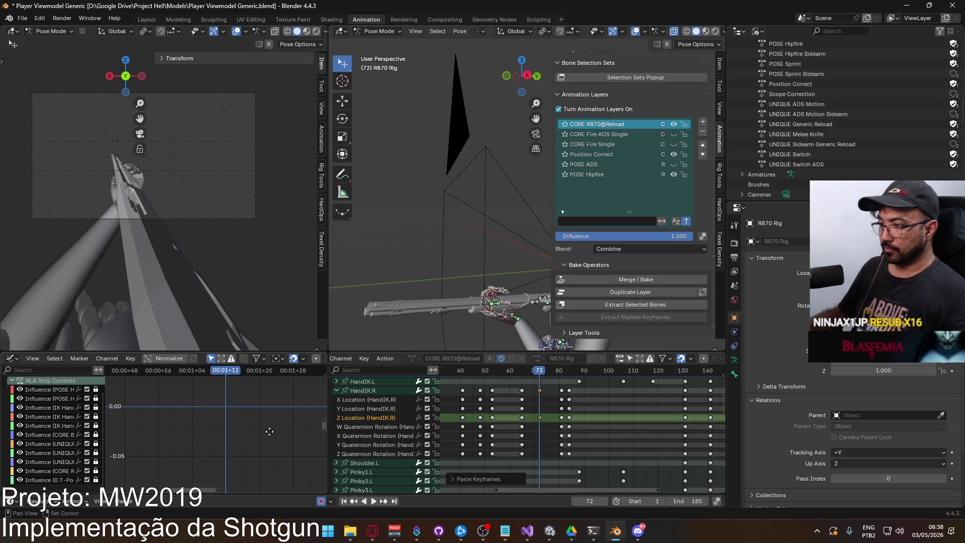
pyautogui.click(373, 391)
pyautogui.scroll(5, 209, 436)
pyautogui.keyDown('ctrl'); pyautogui.moveTo(228, 436); pyautogui.dragTo(250, 393, button='middle'); pyautogui.keyUp('ctrl')
pyautogui.moveTo(323, 450); pyautogui.dragTo(325, 471)
# Drop the frame-72 peak key below 0.0 by 0.1922, then replay from frame 68
pyautogui.click(226, 398)
pyautogui.press('g')
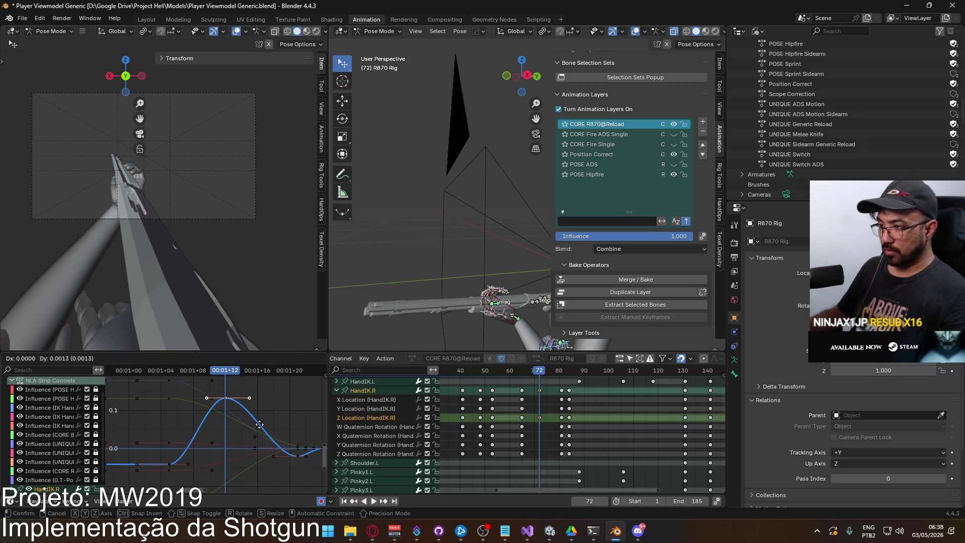
pyautogui.press('y')
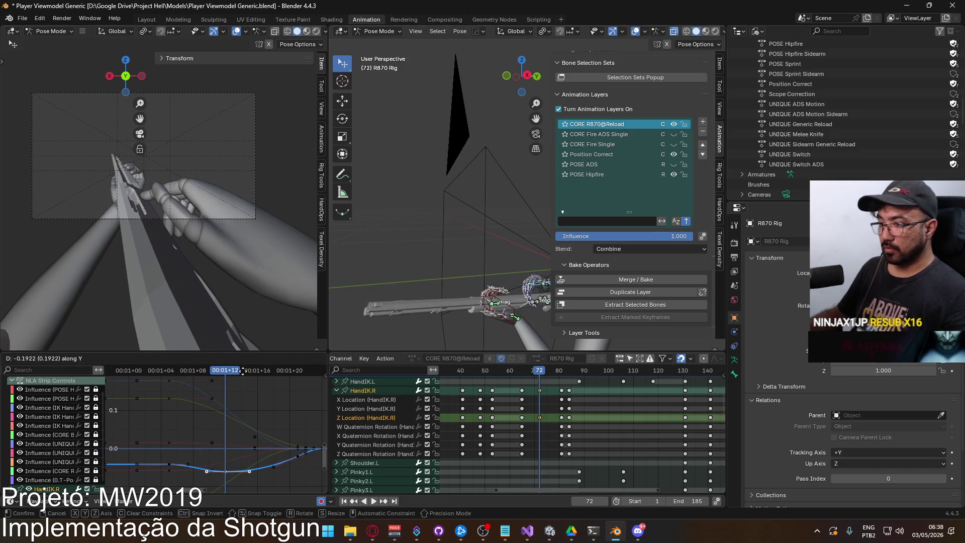
pyautogui.click(242, 369)
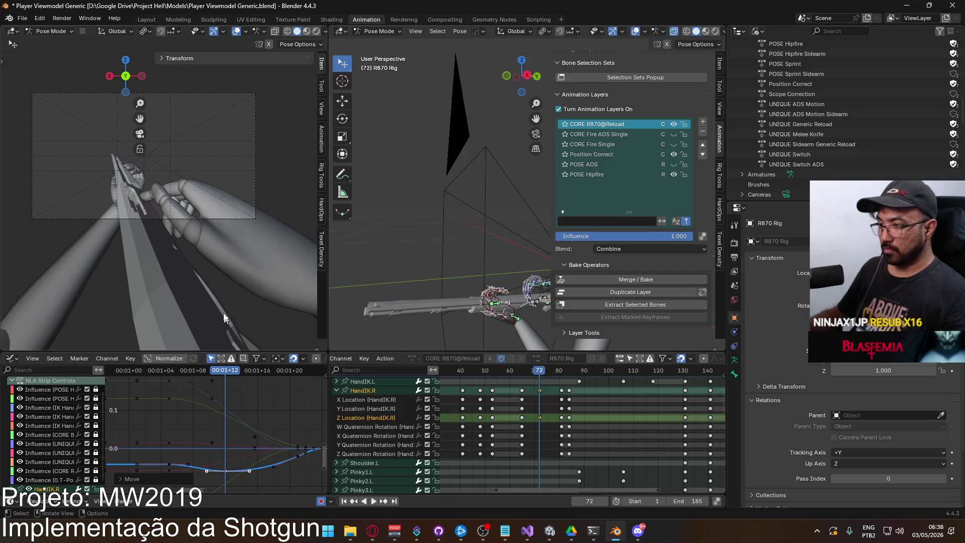
pyautogui.moveTo(221, 370)
pyautogui.mouseDown()
pyautogui.moveTo(163, 381)
pyautogui.moveTo(289, 362)
pyautogui.mouseUp()
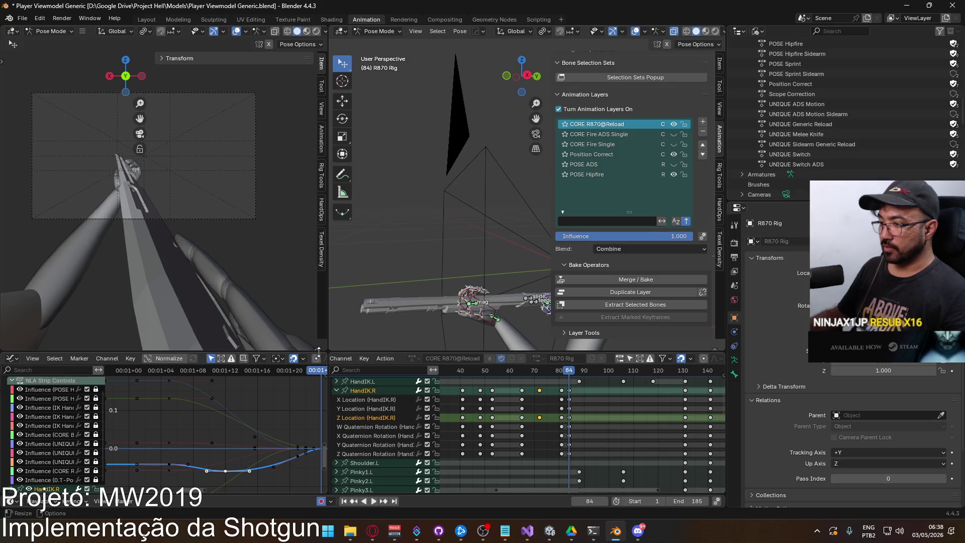
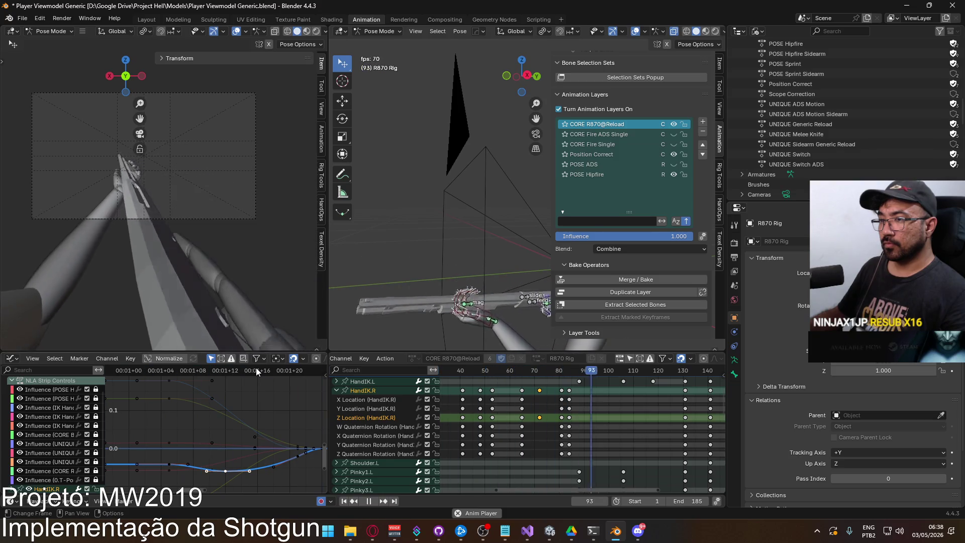
# Frame all reload keyframes, stop playback, scrub back, and scroll through the Dope Sheet channels
pyautogui.press('Home')
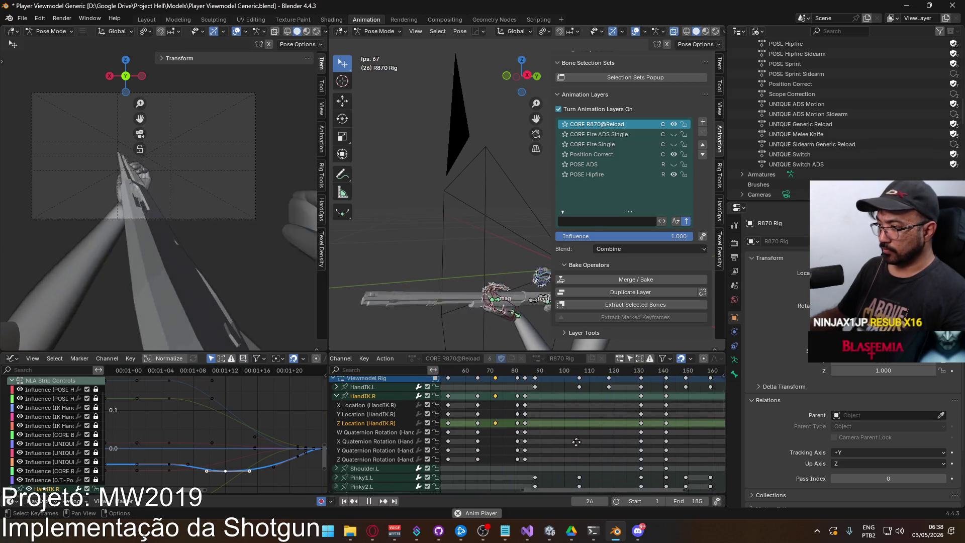
pyautogui.press('space')
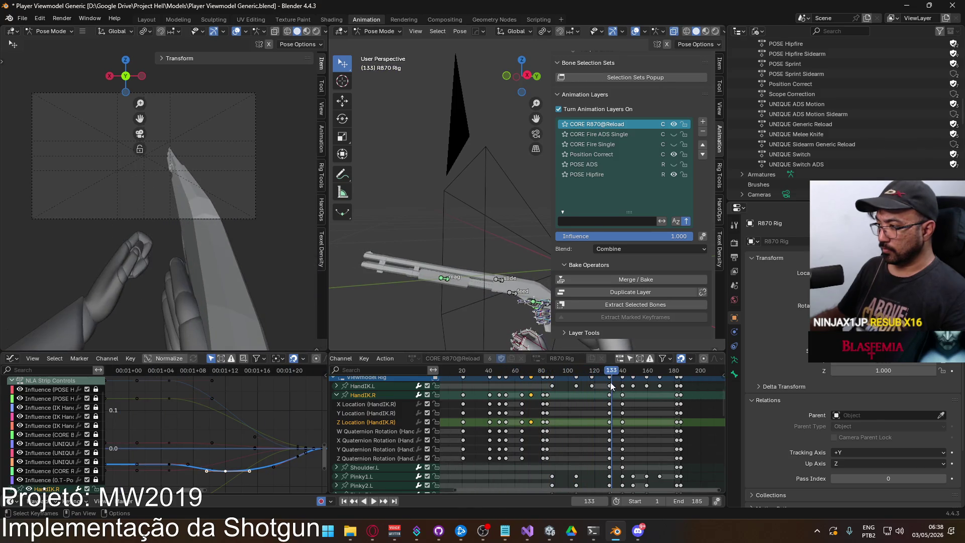
pyautogui.moveTo(592, 372)
pyautogui.mouseDown()
pyautogui.moveTo(577, 372)
pyautogui.moveTo(595, 372)
pyautogui.mouseUp()
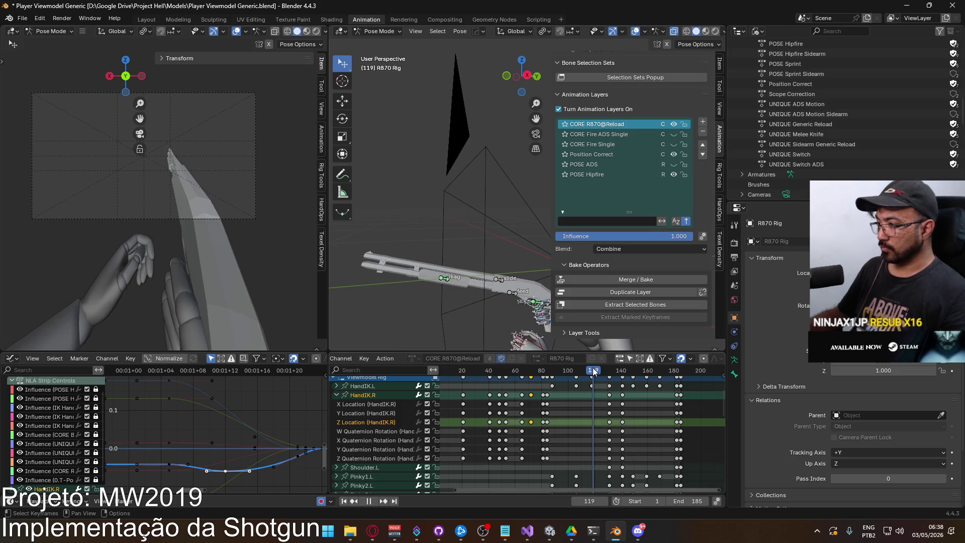
pyautogui.scroll(3, 588, 422)
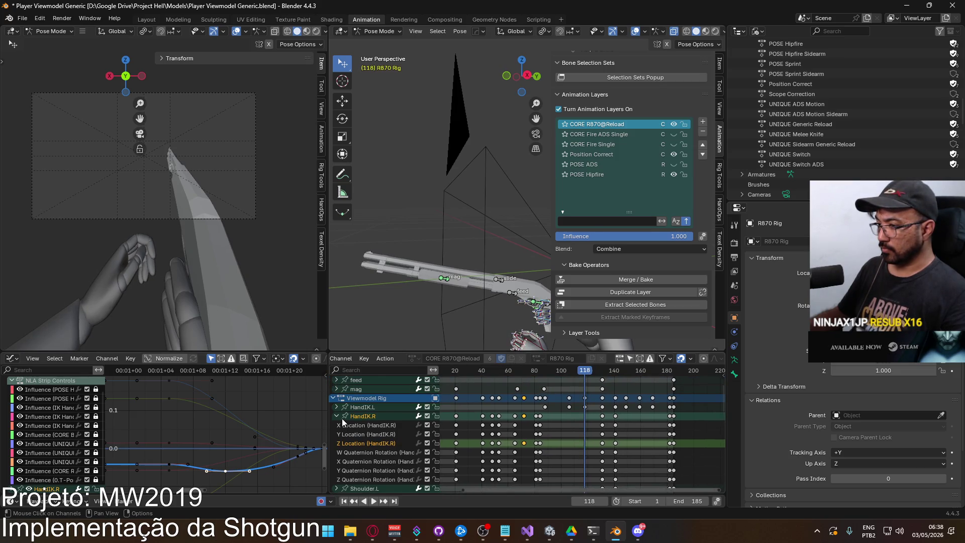
pyautogui.keyDown('ctrl'); pyautogui.hscroll(2, 538, 442); pyautogui.keyUp('ctrl')
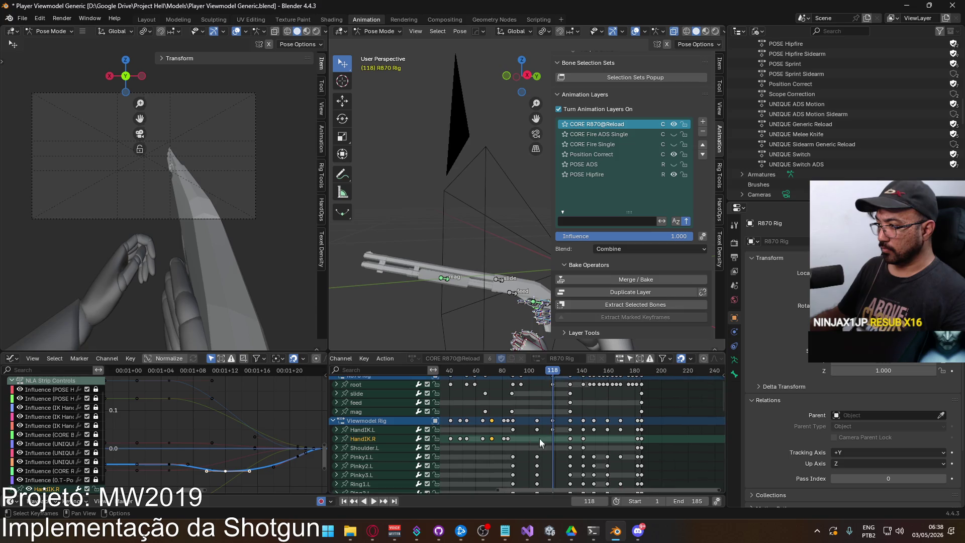
pyautogui.scroll(1, 569, 390)
# Change the keyframe type of all keys at frame 131
pyautogui.click(571, 381)
pyautogui.rightClick(571, 380)
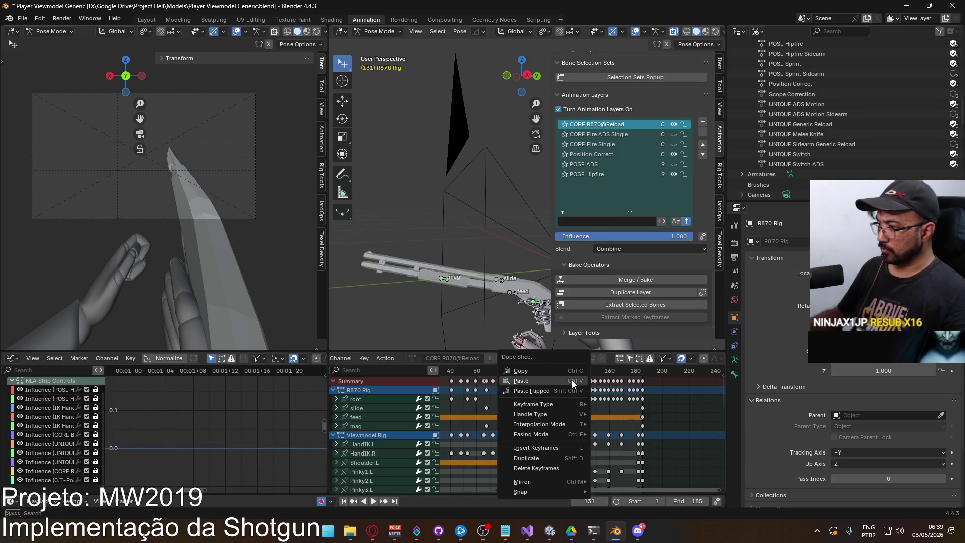
pyautogui.moveTo(567, 416)
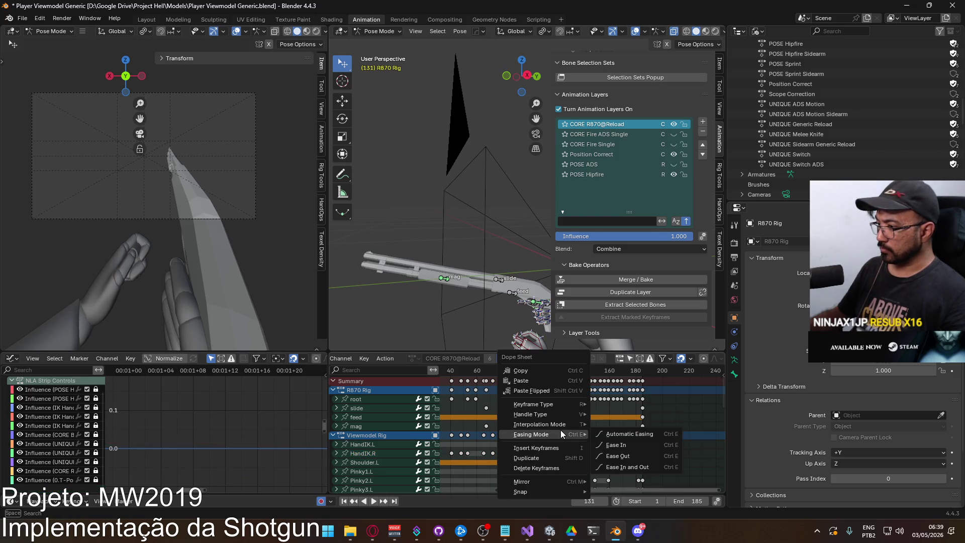
pyautogui.click(617, 414)
# Select keys from frames 140–185, save, change their type, and shift them 13 frames earlier
pyautogui.moveTo(692, 419)
pyautogui.mouseDown()
pyautogui.moveTo(557, 366)
pyautogui.moveTo(564, 375)
pyautogui.mouseUp()
pyautogui.hotkey('ctrl', 's')
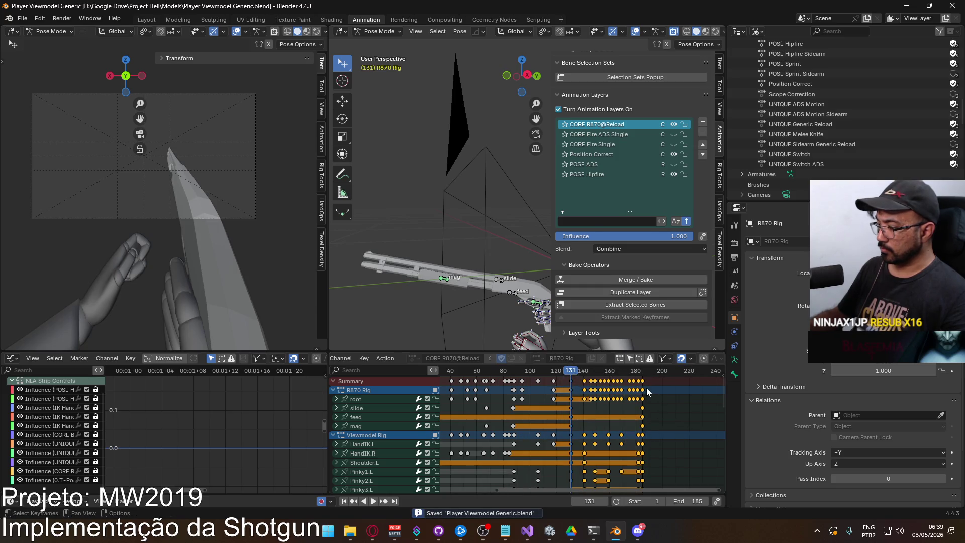
pyautogui.rightClick(644, 381)
pyautogui.click(734, 393)
pyautogui.press('g')
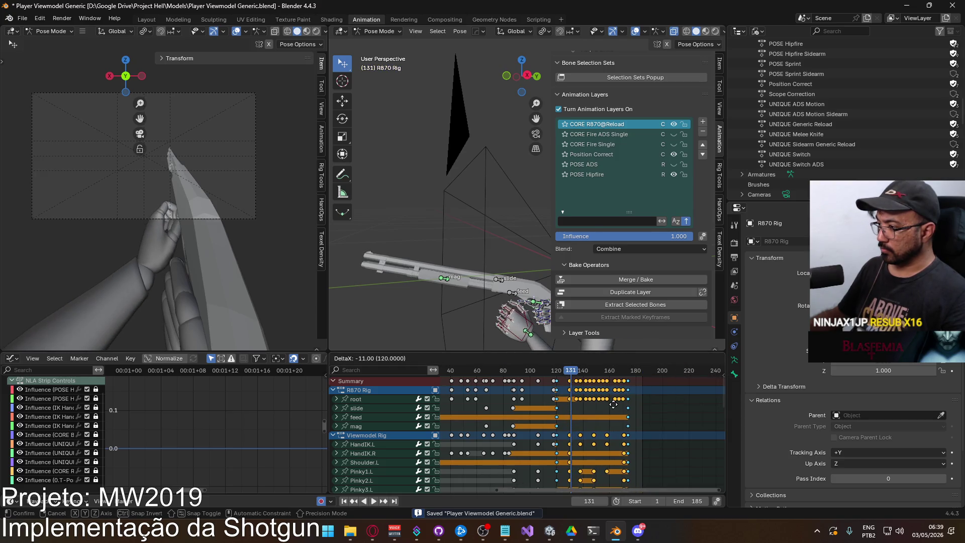
pyautogui.click(611, 405)
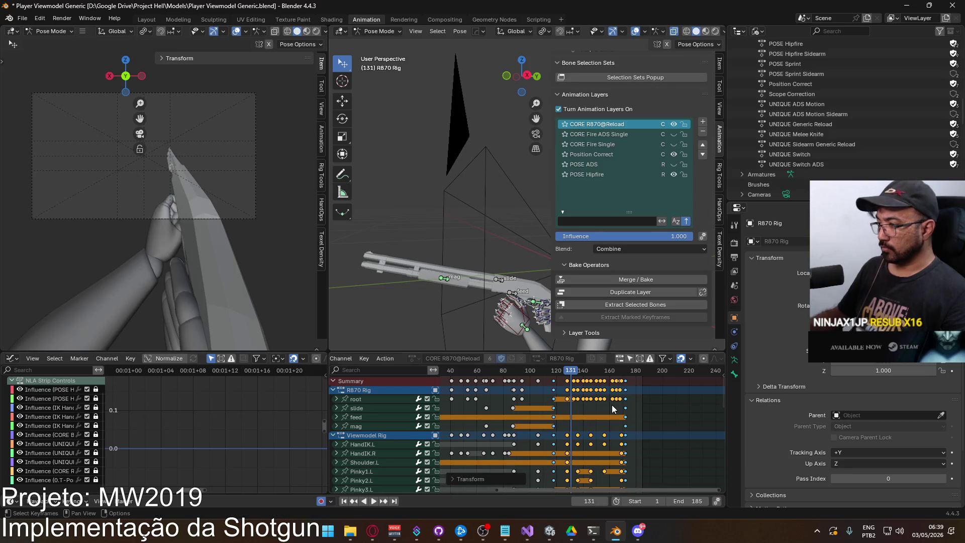
pyautogui.moveTo(567, 372)
pyautogui.mouseDown()
pyautogui.moveTo(536, 376)
pyautogui.moveTo(553, 374)
pyautogui.mouseUp()
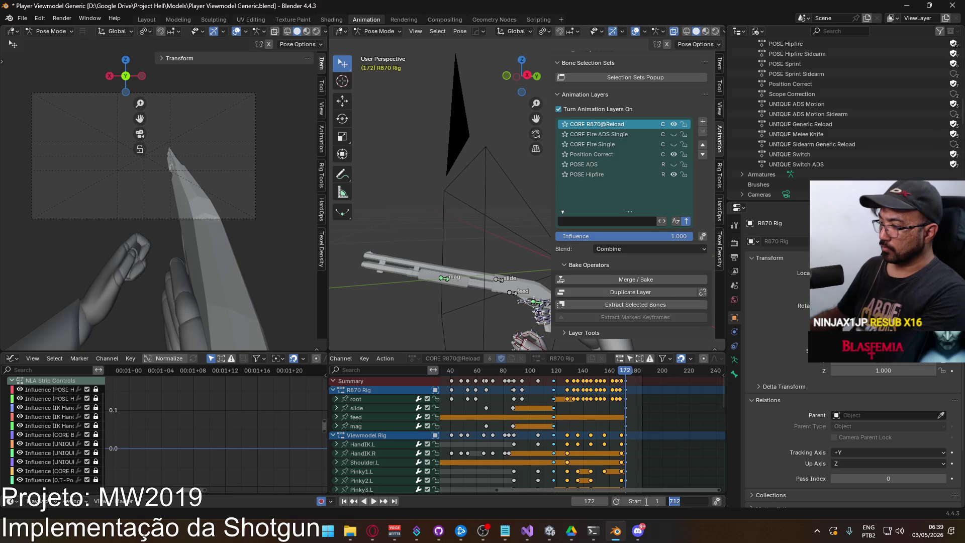
# Set the scene end frame to 172, replay the reload, and scrub back near frame 109
pyautogui.write('2')
pyautogui.press('Return')
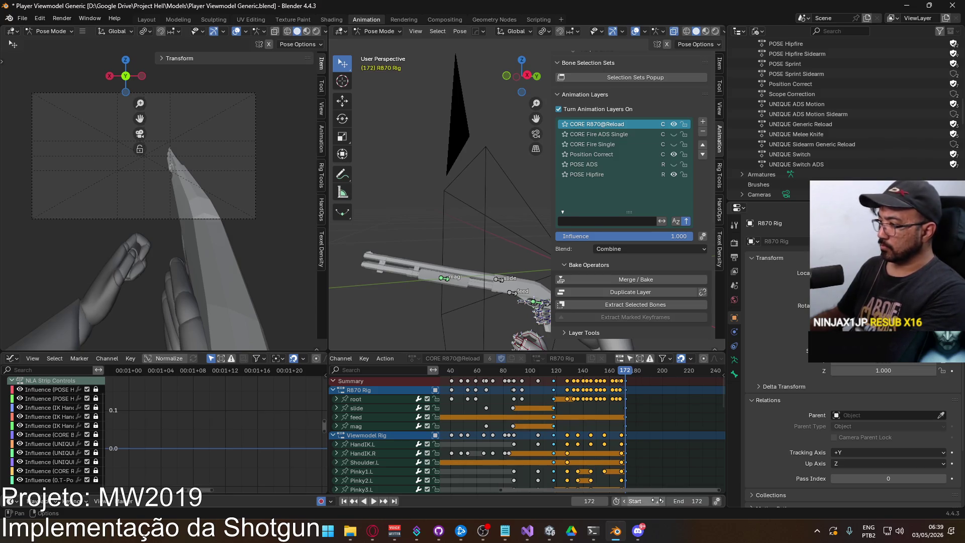
pyautogui.press('space')
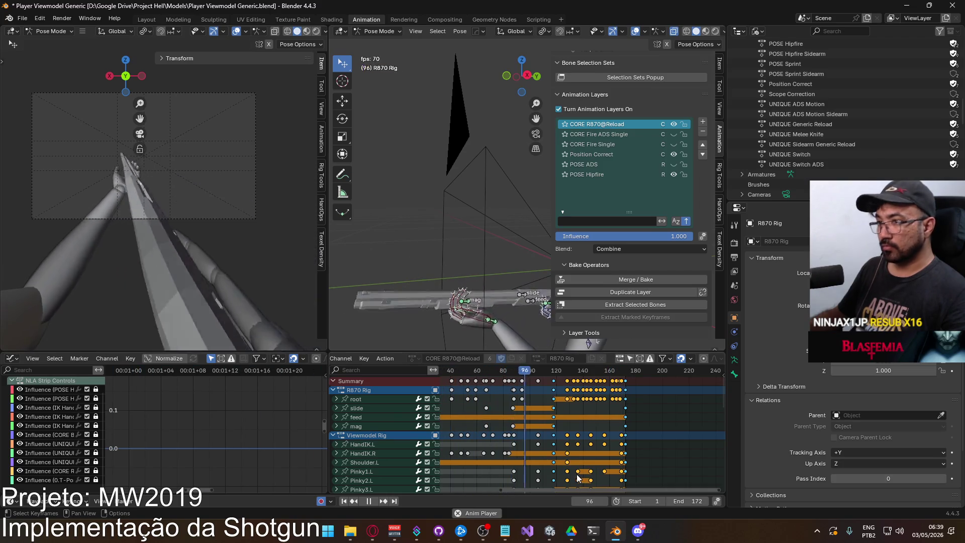
pyautogui.press('space')
pyautogui.moveTo(556, 374)
pyautogui.mouseDown()
pyautogui.moveTo(523, 377)
pyautogui.moveTo(538, 376)
pyautogui.mouseUp()
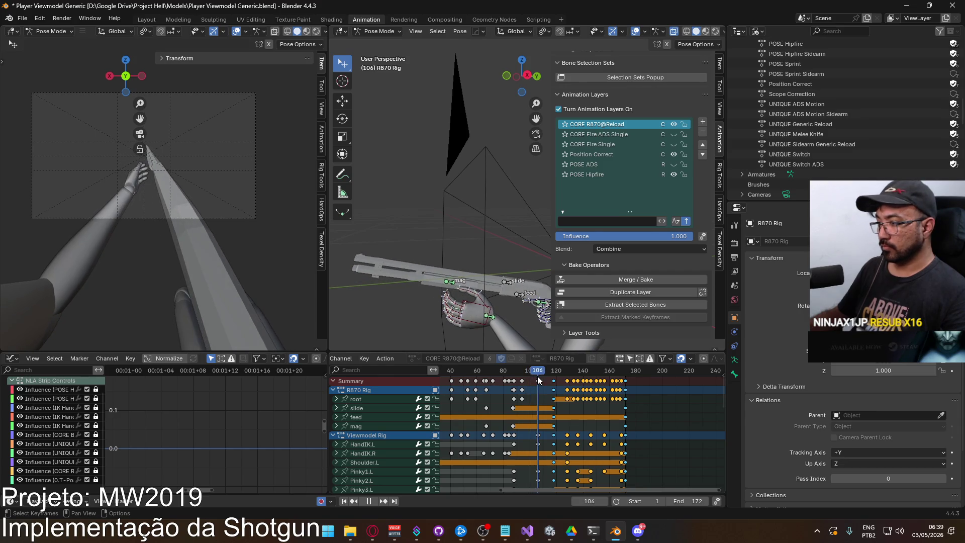
# Expand HandIK.L and frame its X, Y and Z Location curves around frame 100
pyautogui.click(367, 444)
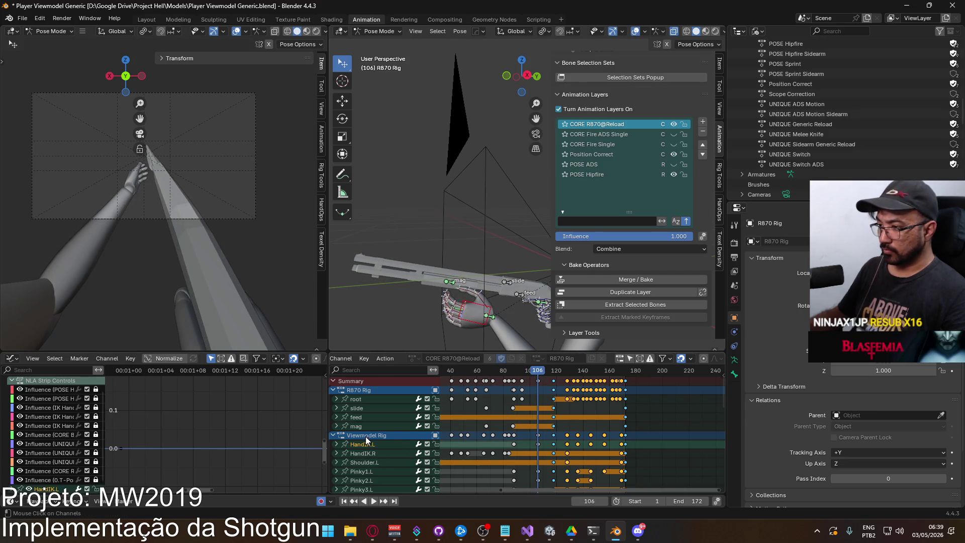
pyautogui.click(337, 444)
pyautogui.scroll(-3, 521, 415)
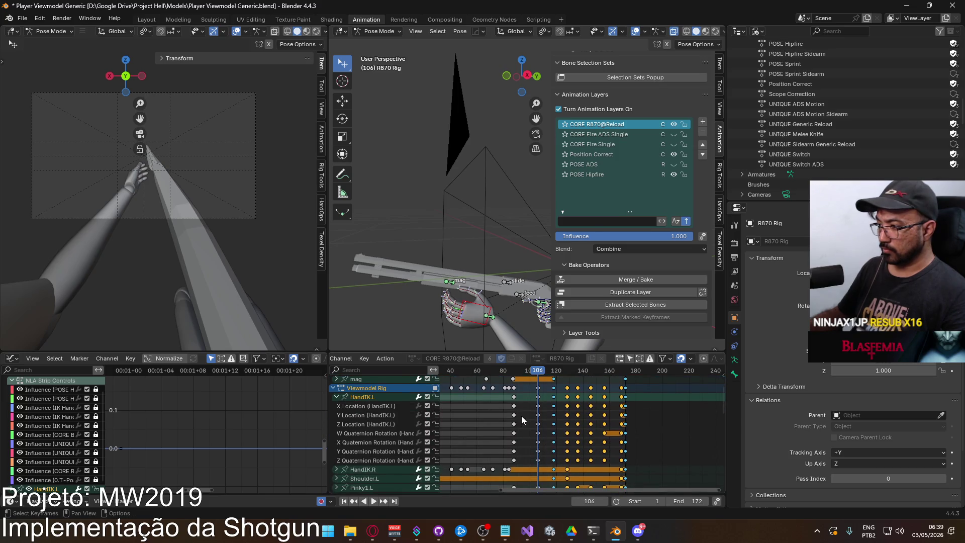
pyautogui.moveTo(501, 403); pyautogui.dragTo(522, 427)
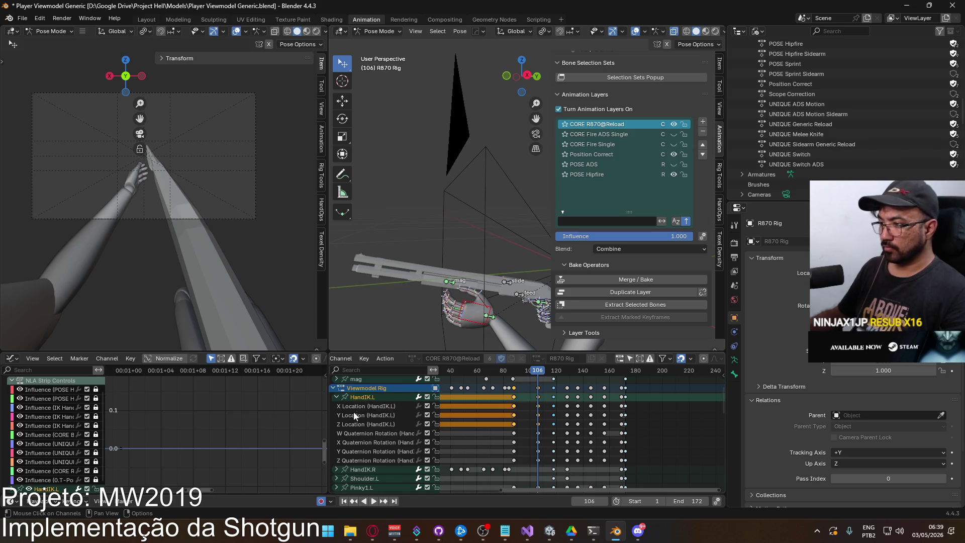
pyautogui.moveTo(358, 428); pyautogui.dragTo(354, 427)
pyautogui.press('Home')
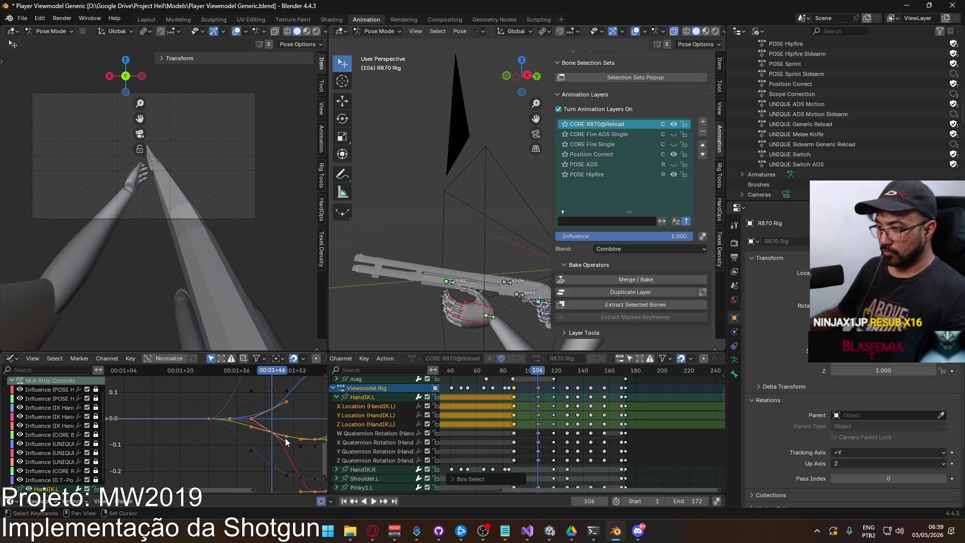
pyautogui.moveTo(286, 441); pyautogui.dragTo(185, 451, button='middle')
pyautogui.moveTo(180, 373)
pyautogui.mouseDown()
pyautogui.moveTo(122, 387)
pyautogui.moveTo(171, 381)
pyautogui.mouseUp()
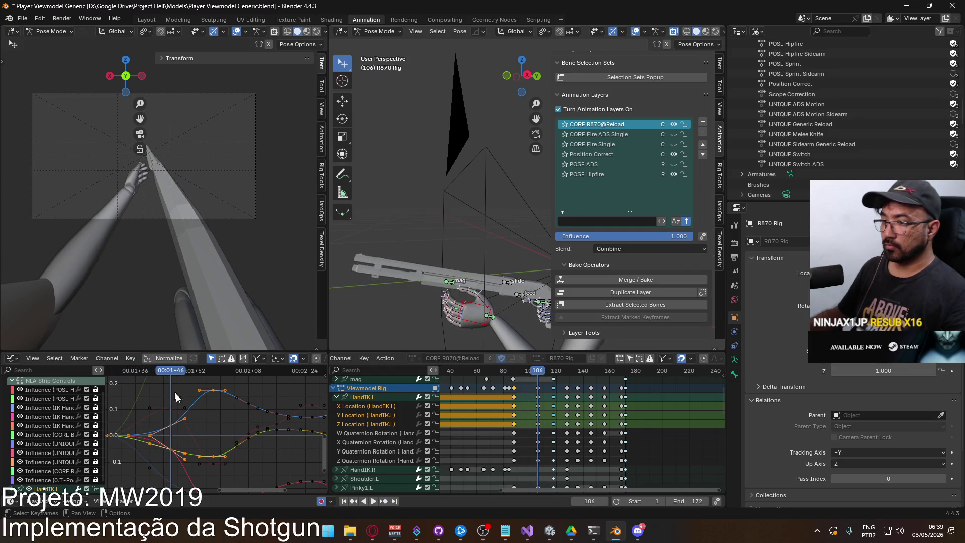
# Adjust the HandIK.L Z, X and Y Location curve keys, lowering the Y curve
pyautogui.click(173, 429)
pyautogui.press('g')
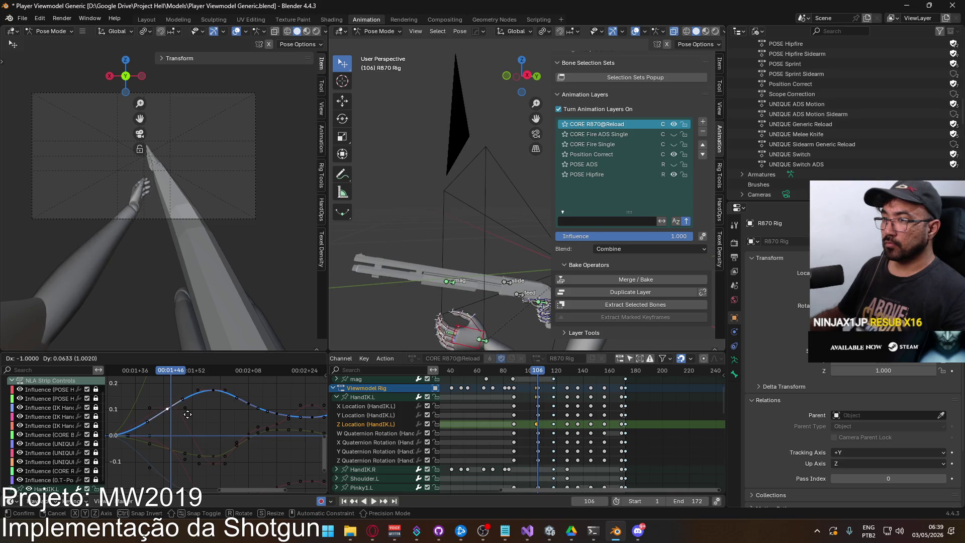
pyautogui.click(185, 414)
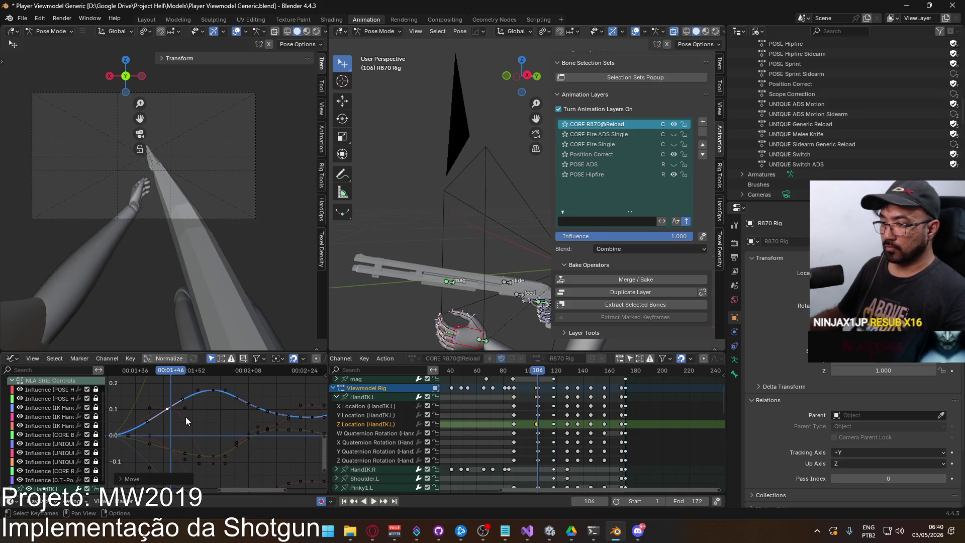
pyautogui.click(173, 453)
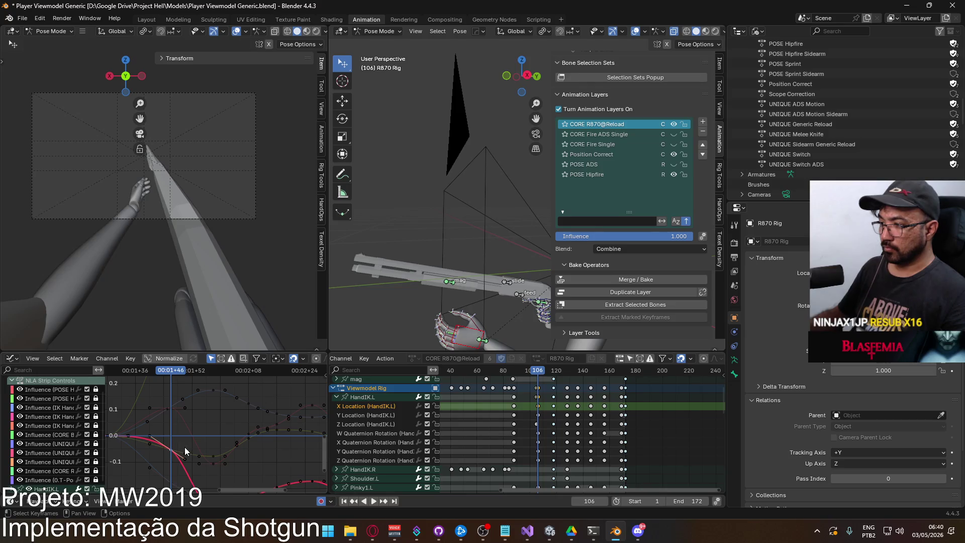
pyautogui.moveTo(198, 433); pyautogui.dragTo(224, 408, button='middle')
pyautogui.press('g')
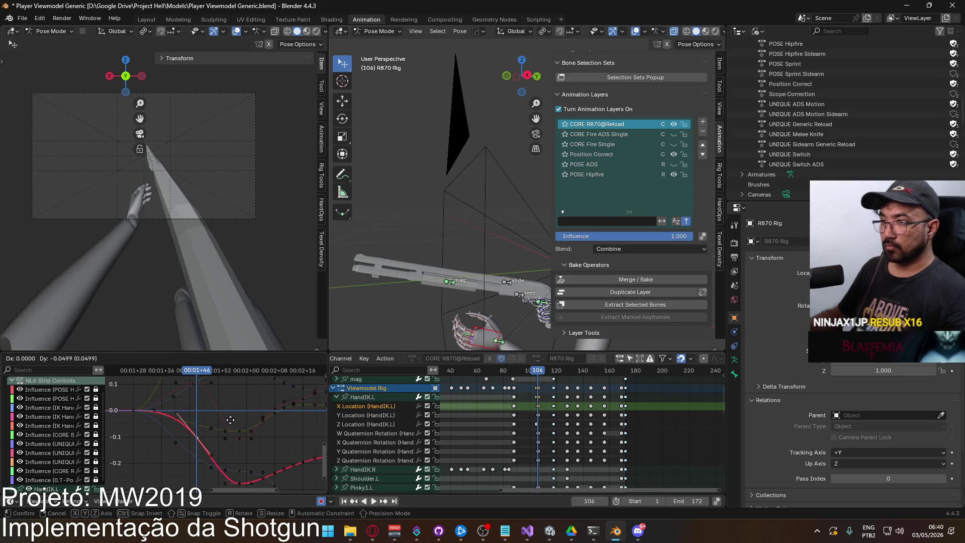
pyautogui.click(230, 424)
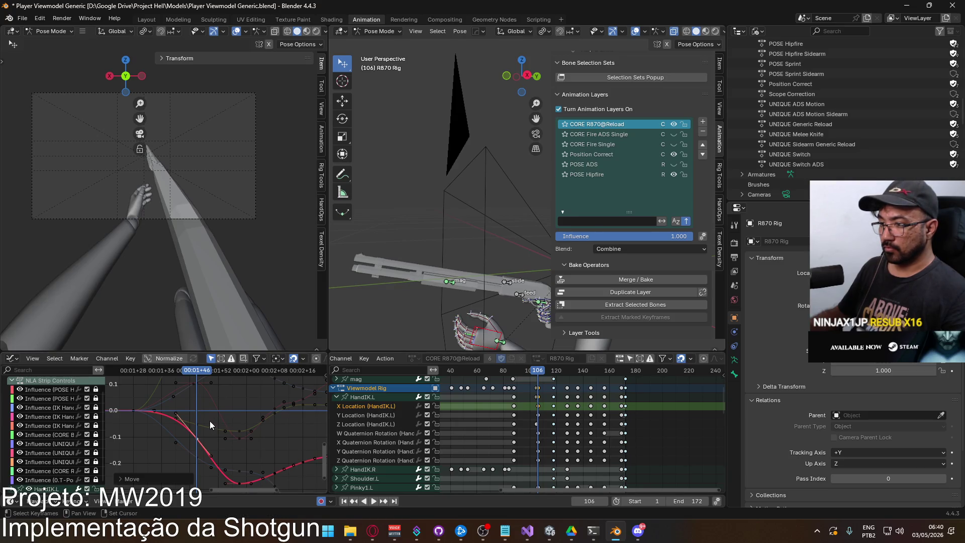
pyautogui.click(215, 423)
pyautogui.press('g')
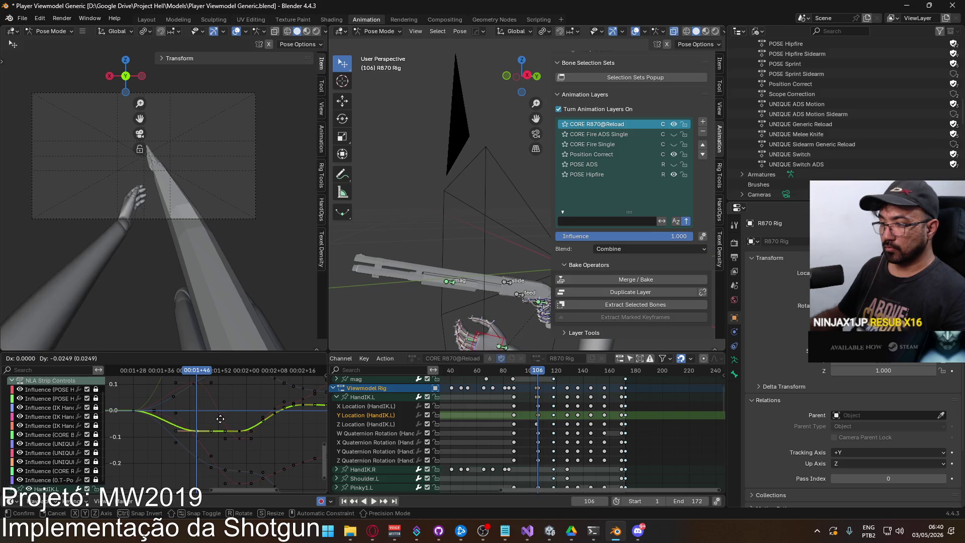
pyautogui.click(221, 426)
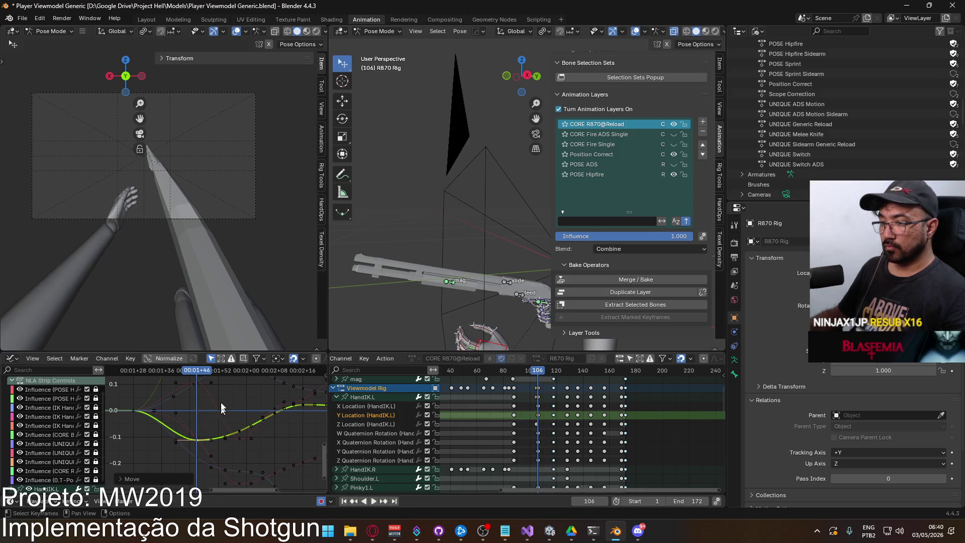
# Retime the HandIK.L Z Location key near frame 100 to about frame 105
pyautogui.moveTo(203, 375)
pyautogui.mouseDown()
pyautogui.moveTo(137, 384)
pyautogui.moveTo(251, 360)
pyautogui.moveTo(240, 365)
pyautogui.mouseUp()
pyautogui.scroll(3, 545, 393)
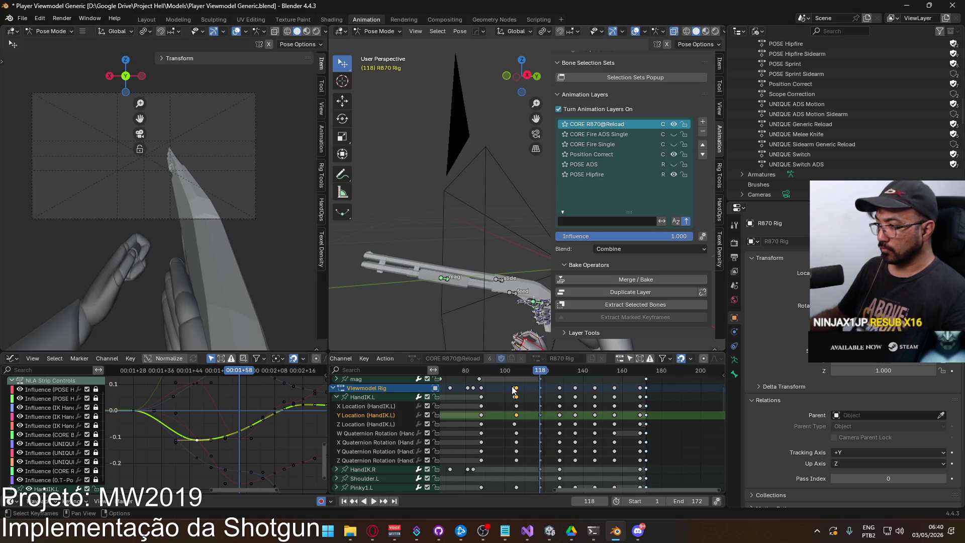
pyautogui.click(514, 424)
pyautogui.press('g')
pyautogui.click(536, 390)
pyautogui.moveTo(540, 374); pyautogui.dragTo(517, 377)
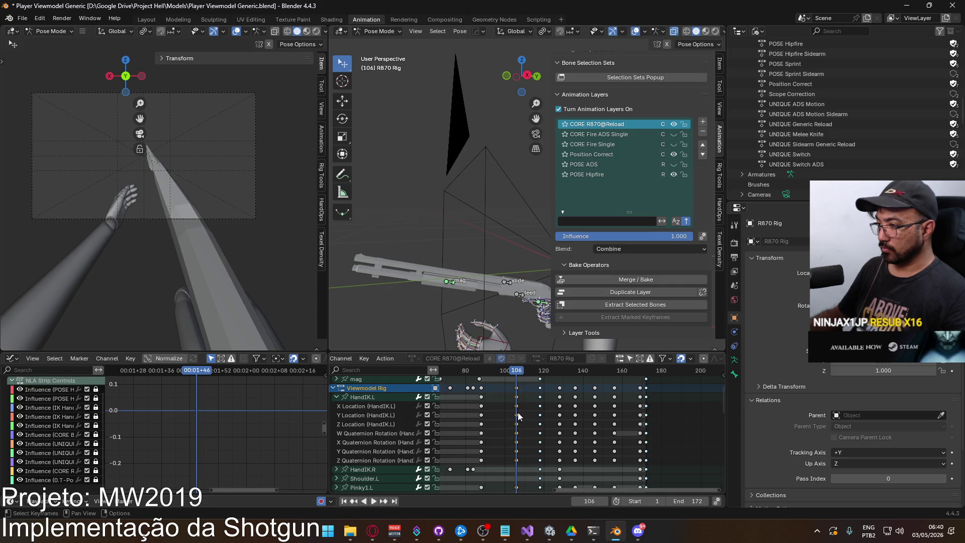
# Collapse HandIK.L and move the frame-106 keyframe column to frame 103
pyautogui.click(336, 396)
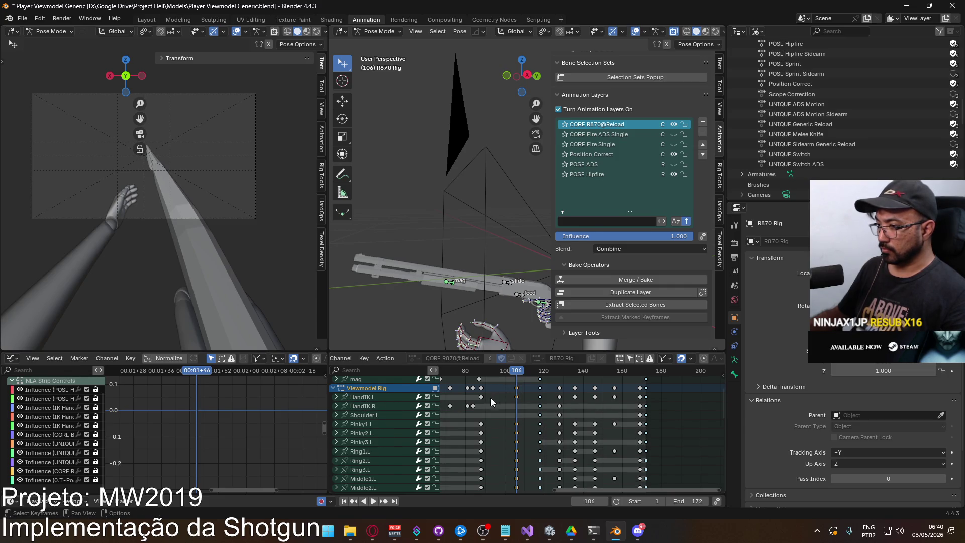
pyautogui.press('g')
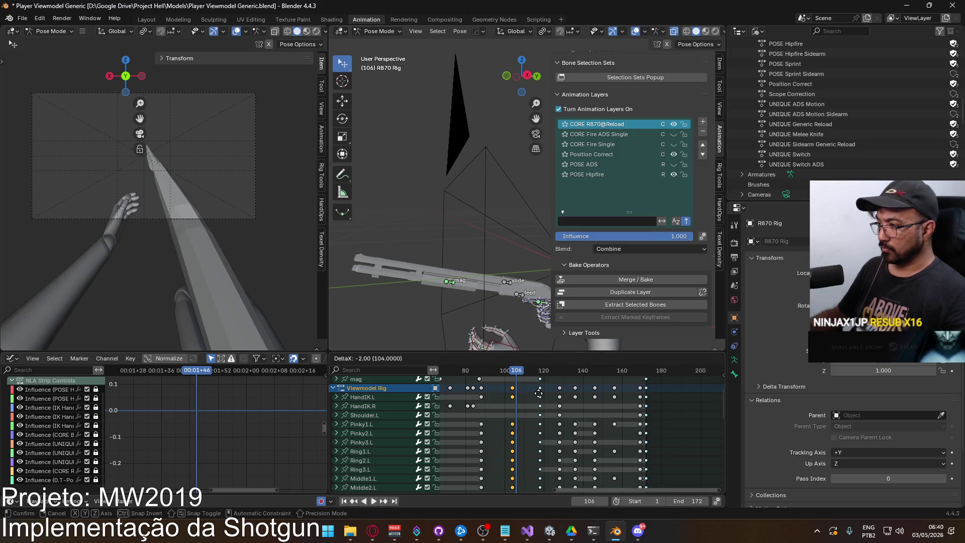
pyautogui.click(536, 396)
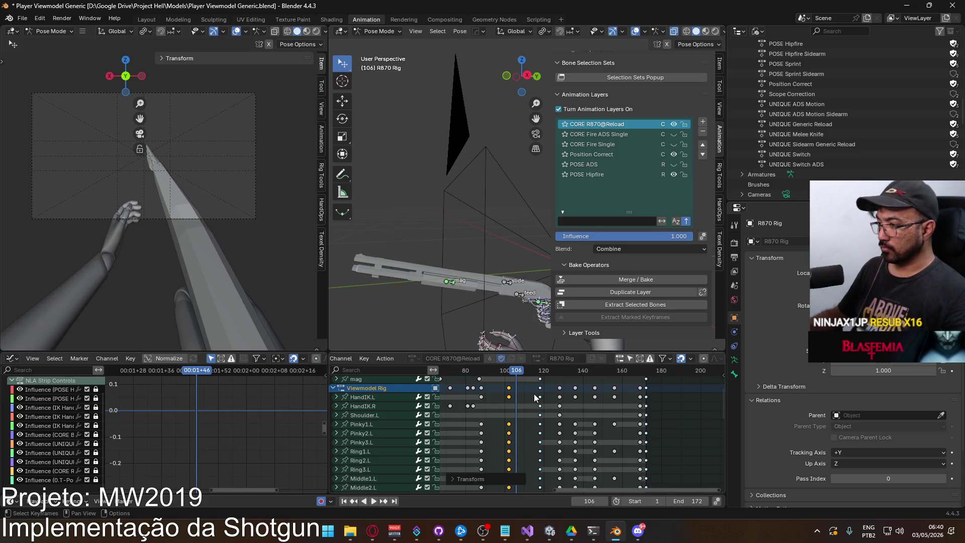
pyautogui.moveTo(513, 375); pyautogui.dragTo(540, 376)
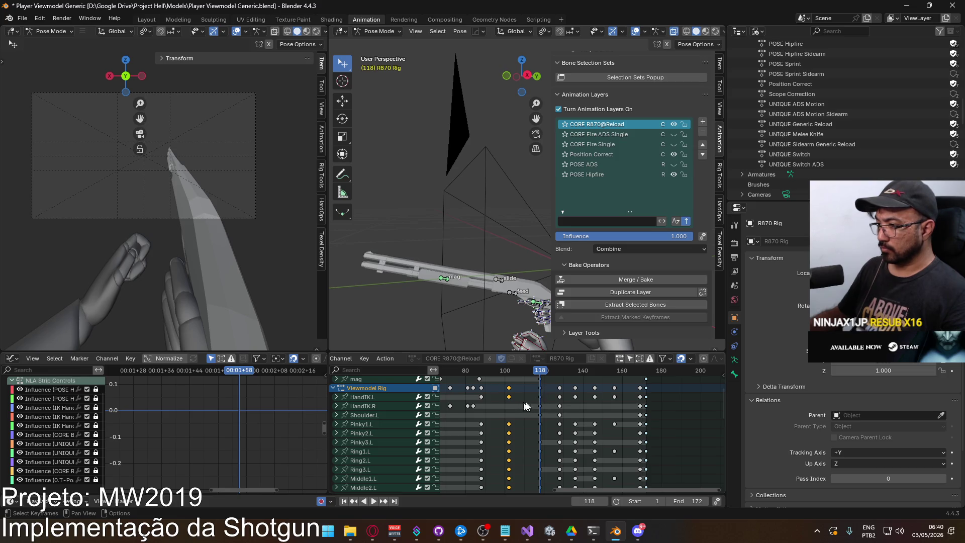
# Clear the keyframe selection and scrub to frame 112 ready for pasting
pyautogui.click(553, 403)
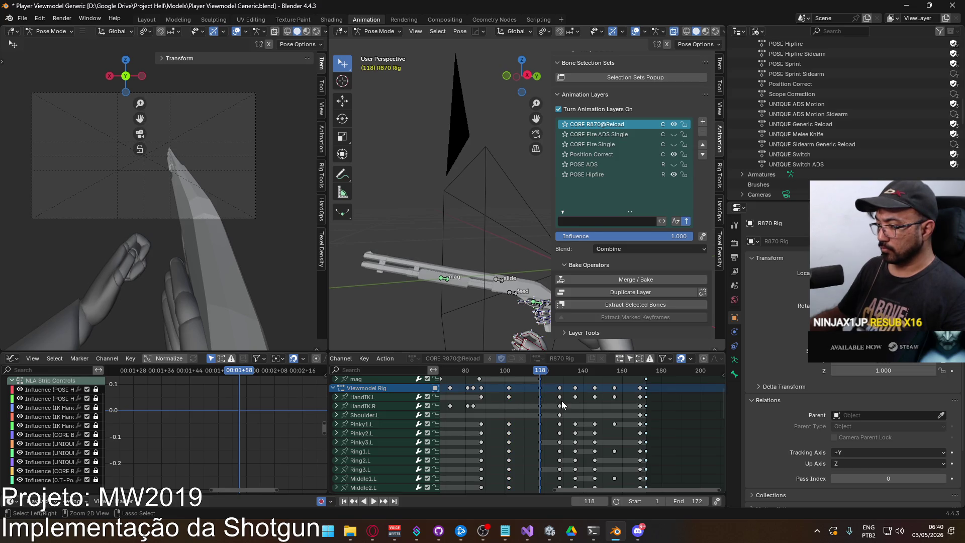
pyautogui.keyDown('ctrl'); pyautogui.click(536, 397); pyautogui.keyUp('ctrl')
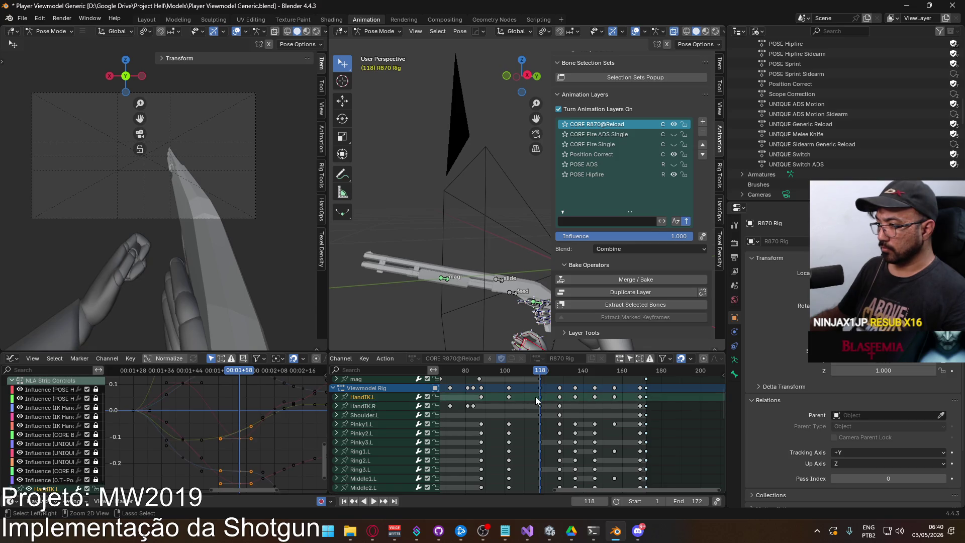
pyautogui.click(540, 396)
pyautogui.click(373, 397)
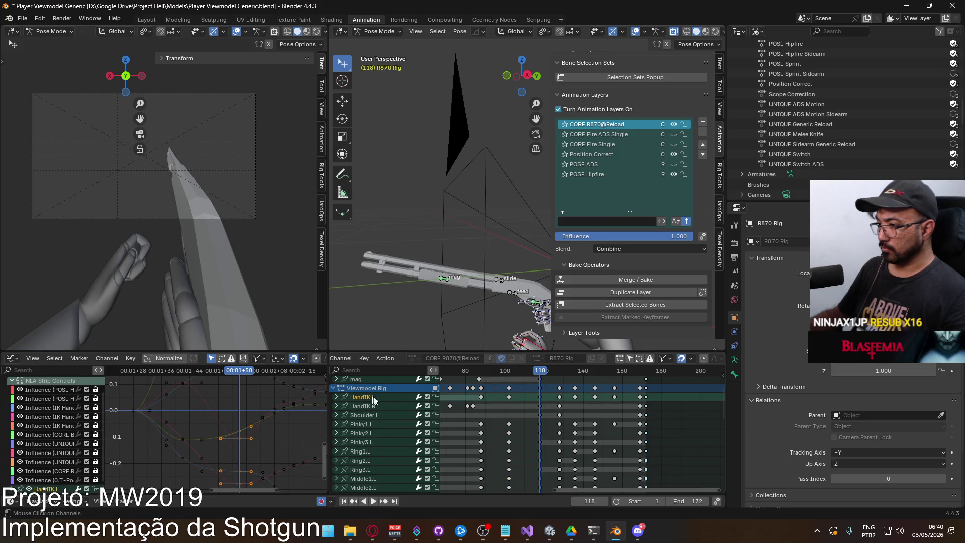
pyautogui.moveTo(540, 374); pyautogui.dragTo(529, 377)
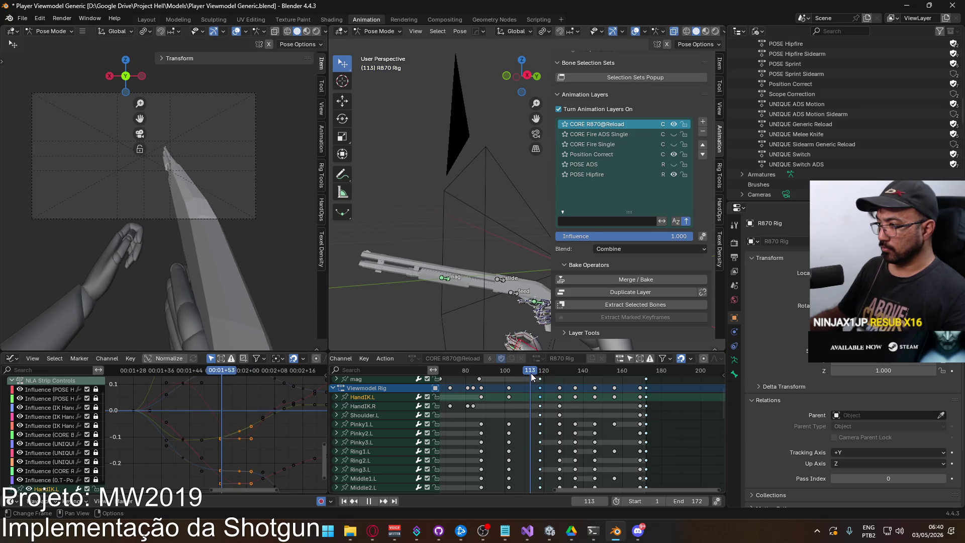
pyautogui.press('Escape')
# Paste the copied keys onto HandIK.L at frame 112 and preview the reload
pyautogui.hotkey('ctrl', 'v')
pyautogui.press('space')
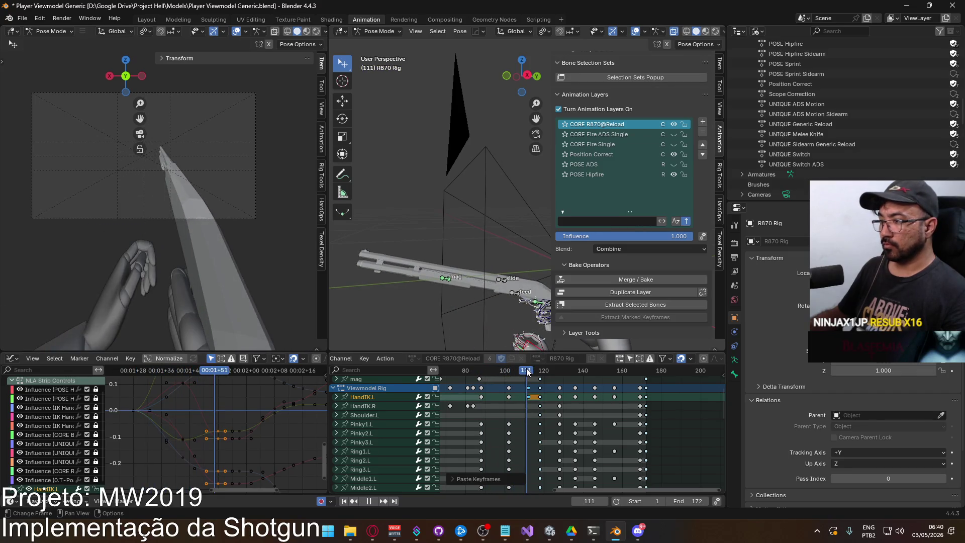
pyautogui.press('Escape')
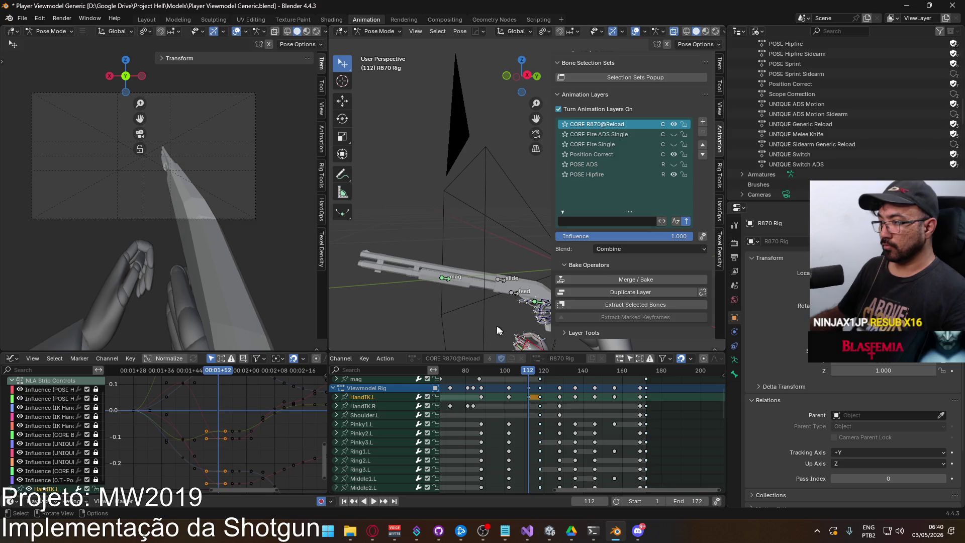
# Nudge the left-hand IK control along global X and replay the animation
pyautogui.press('g')
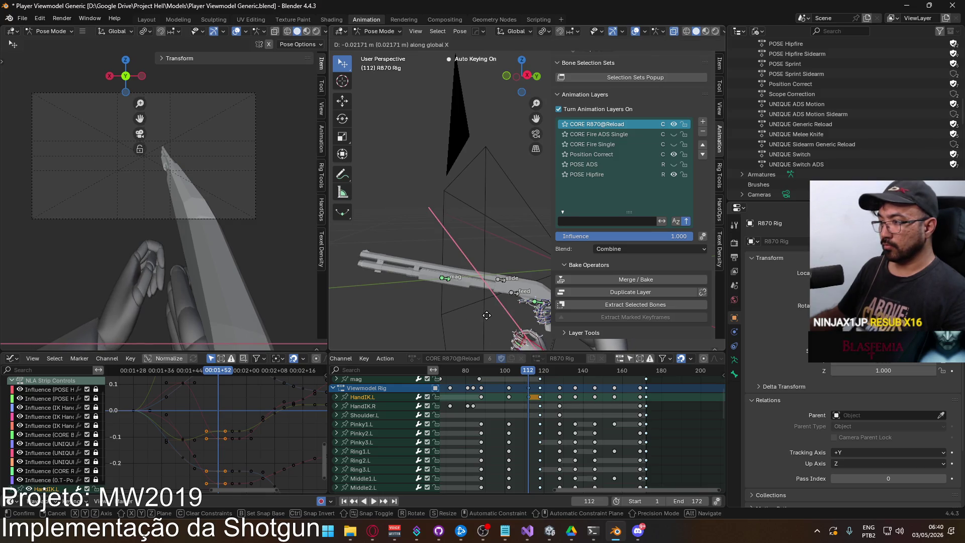
pyautogui.press('x')
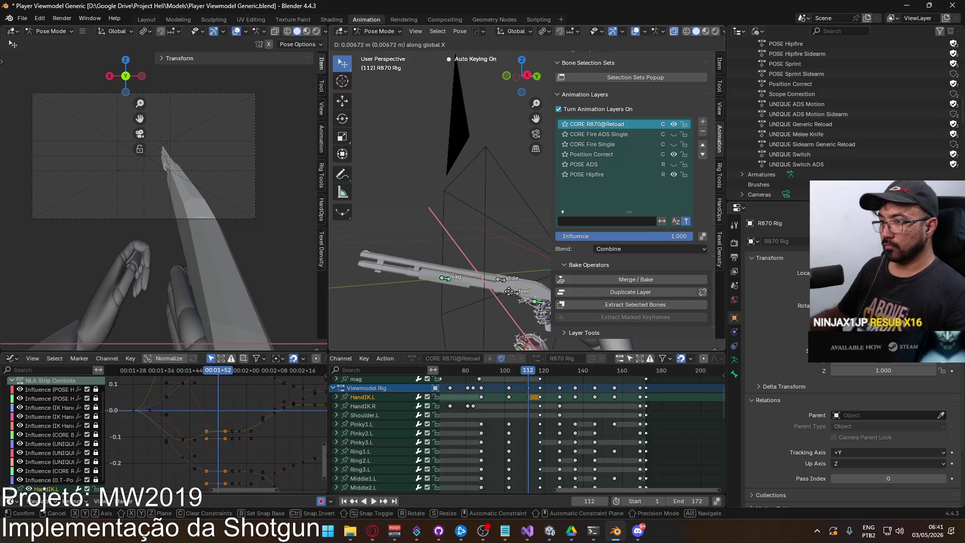
pyautogui.click(509, 310)
pyautogui.press('space')
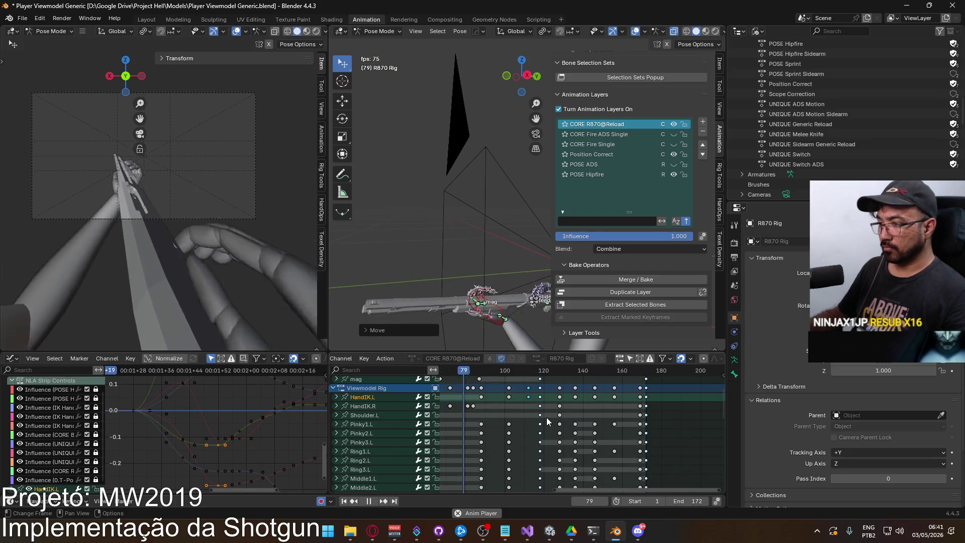
pyautogui.press('space')
pyautogui.hotkey('ctrl', 'z')
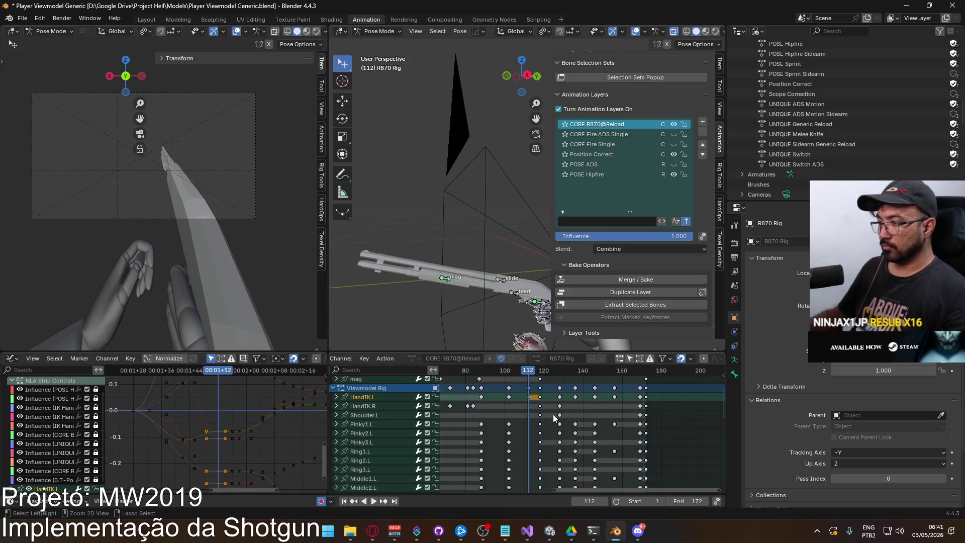
pyautogui.press('space')
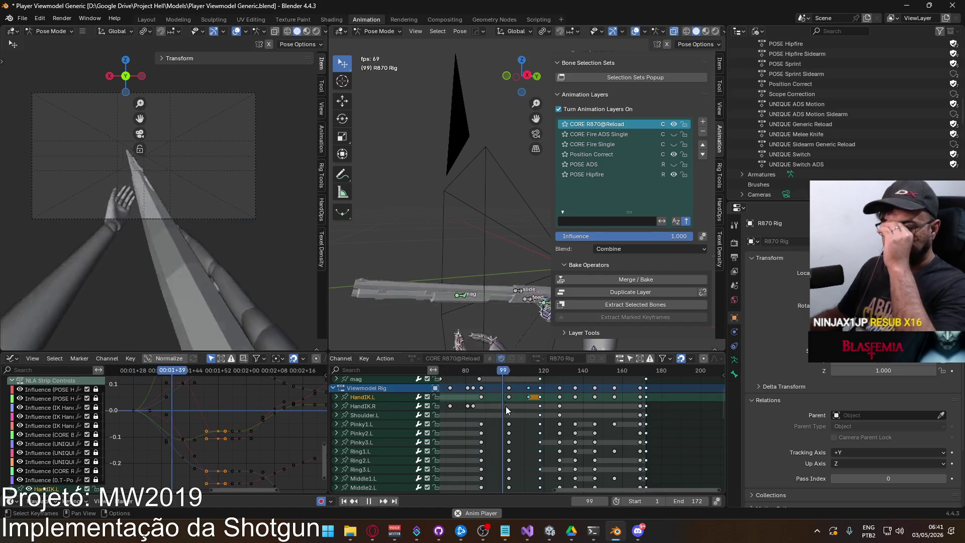
pyautogui.click(372, 530)
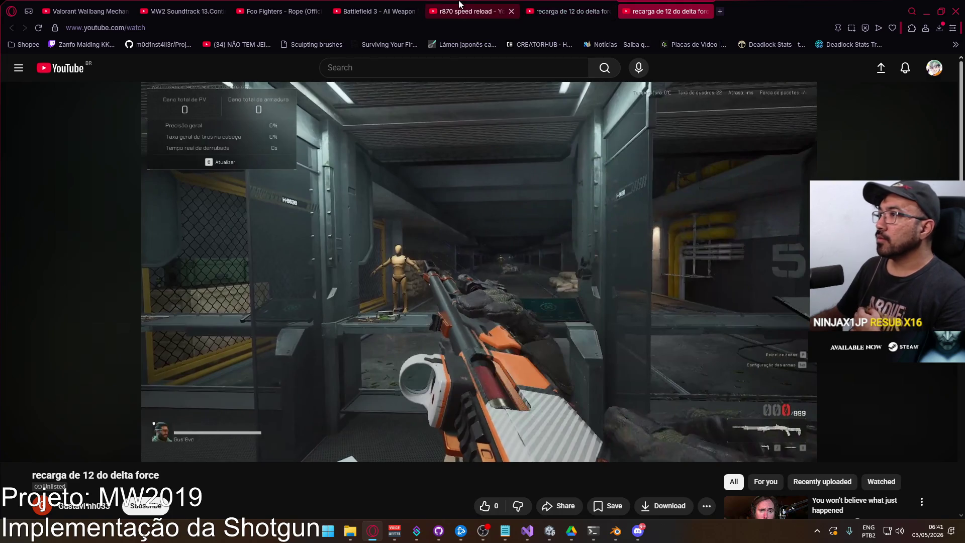
# Open the Foo Fighters 'Rope' tab, browse its Mix playlist, return home, and minimise Opera
pyautogui.click(268, 7)
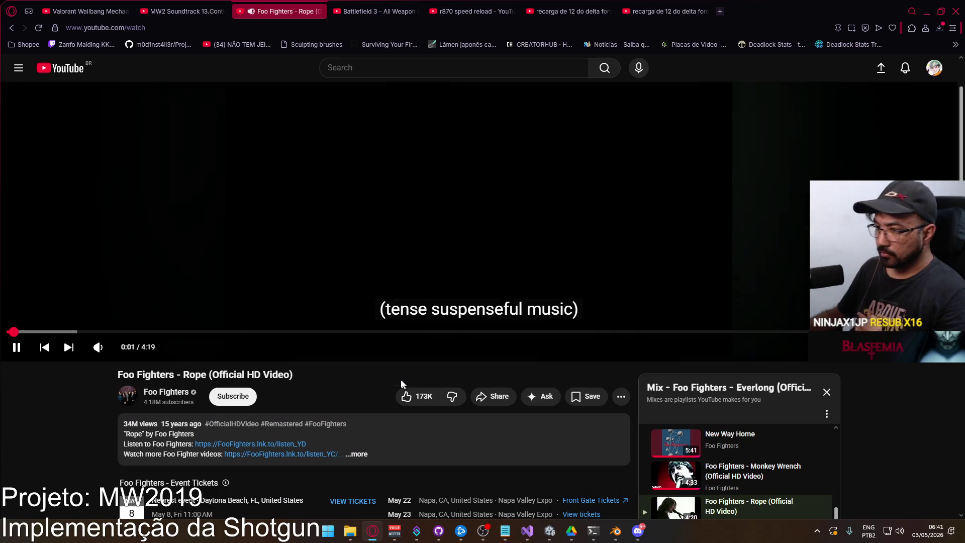
pyautogui.scroll(-3, 698, 484)
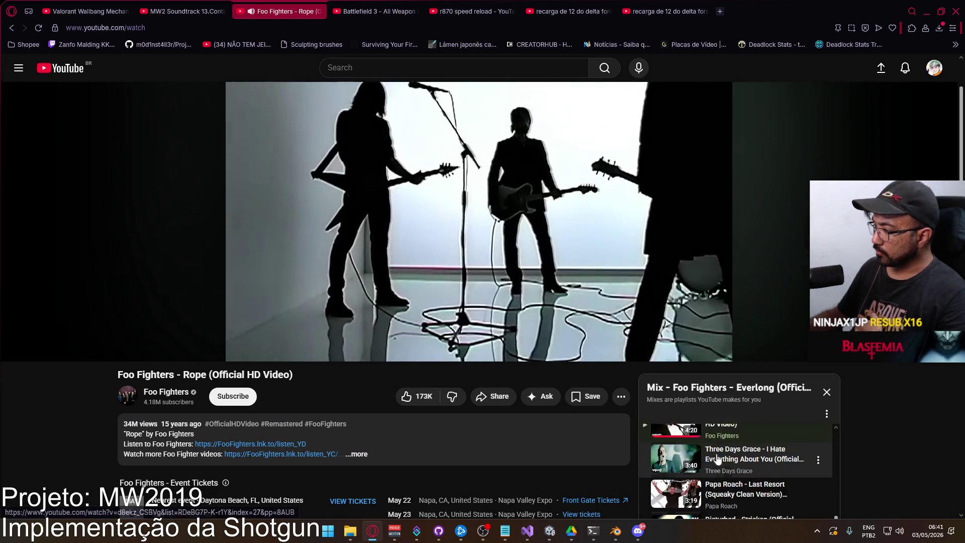
pyautogui.scroll(-1, 695, 484)
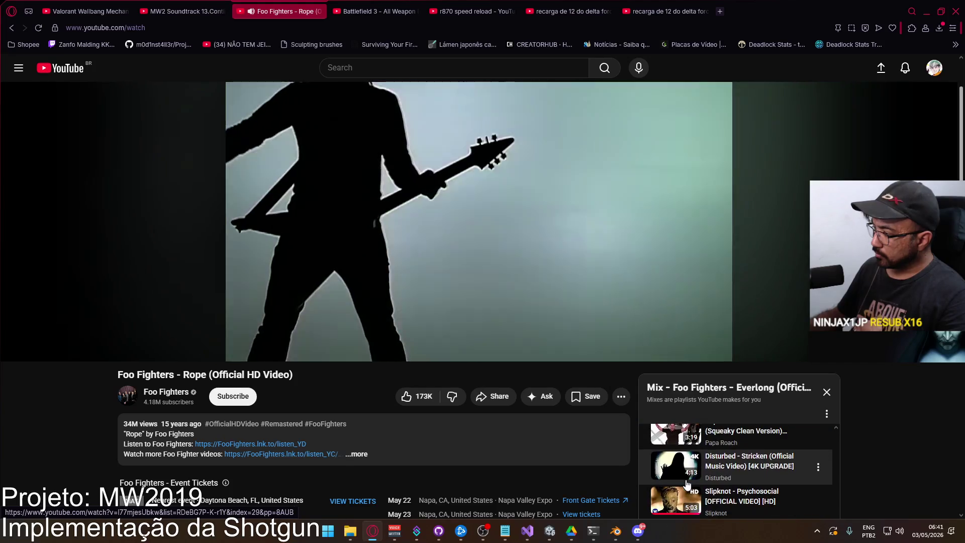
pyautogui.scroll(-1, 681, 481)
pyautogui.scroll(-2, 679, 481)
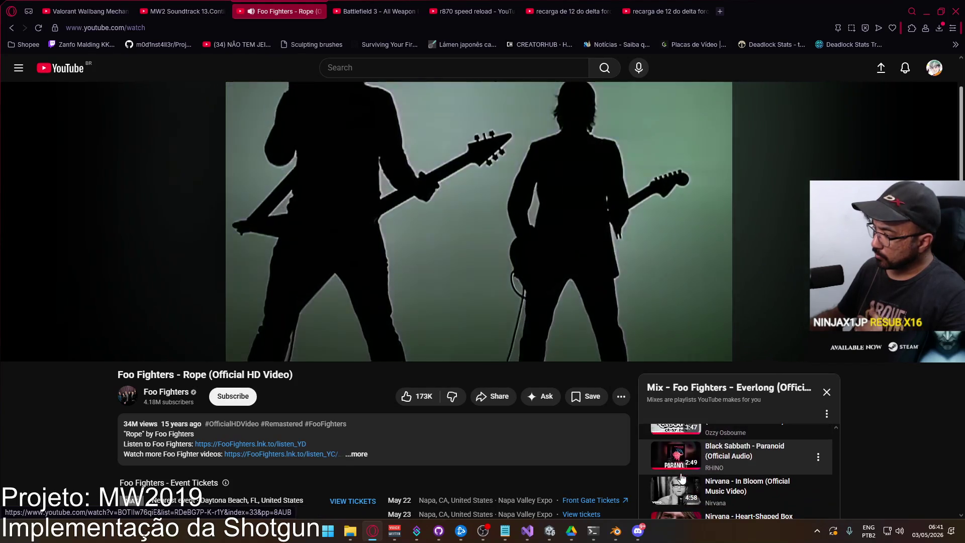
pyautogui.scroll(-1, 688, 472)
pyautogui.scroll(-1, 678, 470)
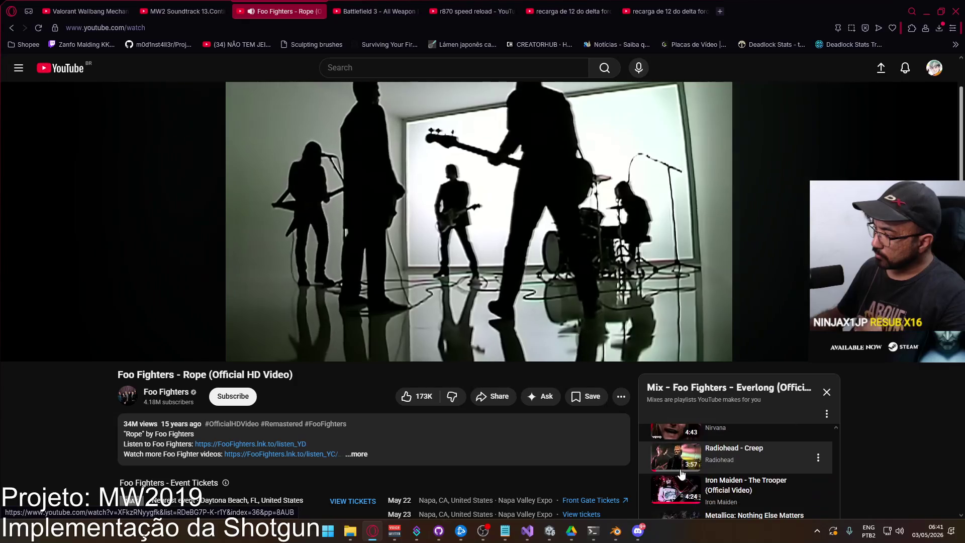
pyautogui.scroll(-1, 659, 459)
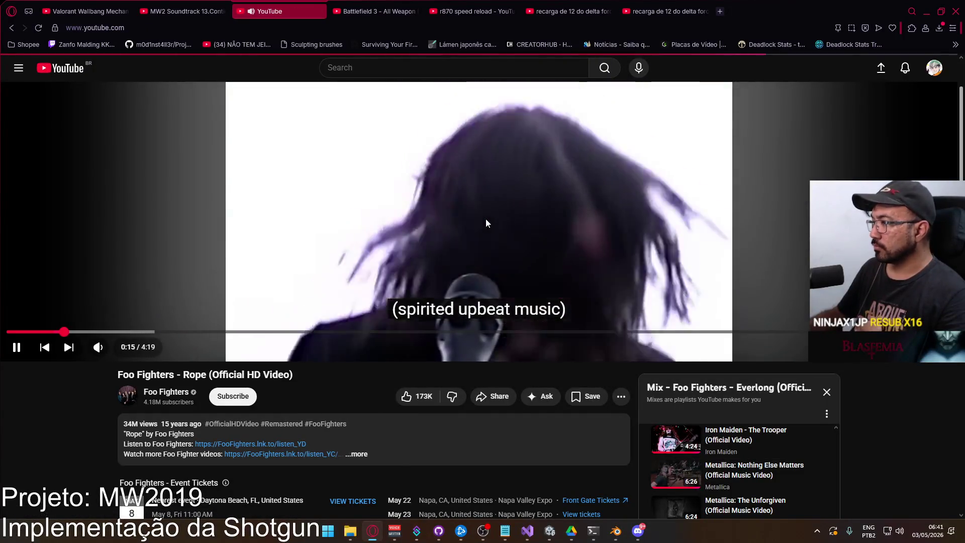
pyautogui.press('i')
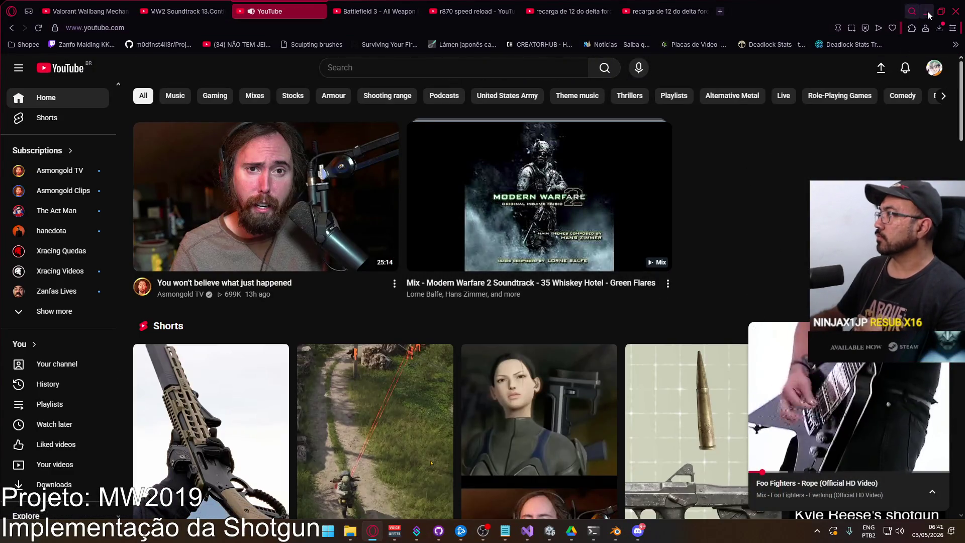
pyautogui.click(927, 11)
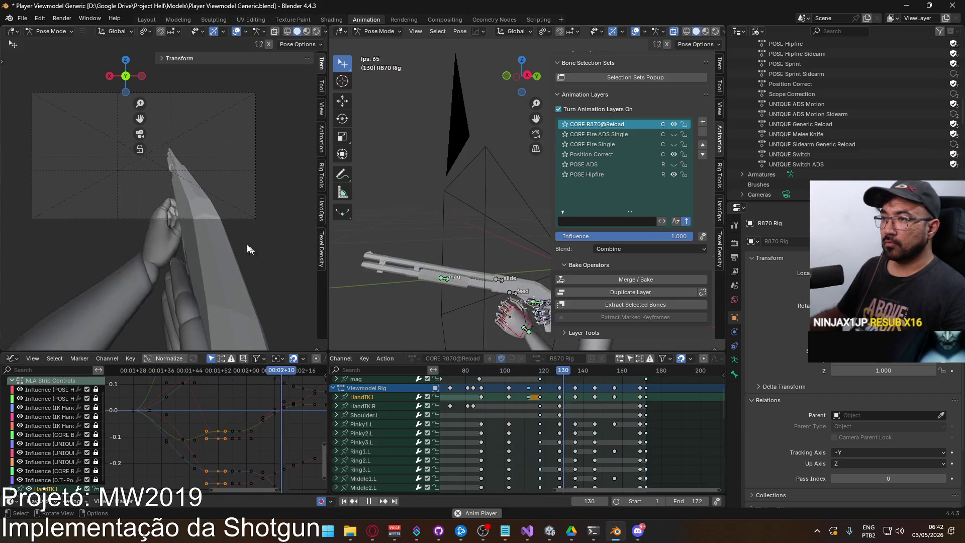
pyautogui.scroll(3, 199, 221)
pyautogui.scroll(-2, 196, 246)
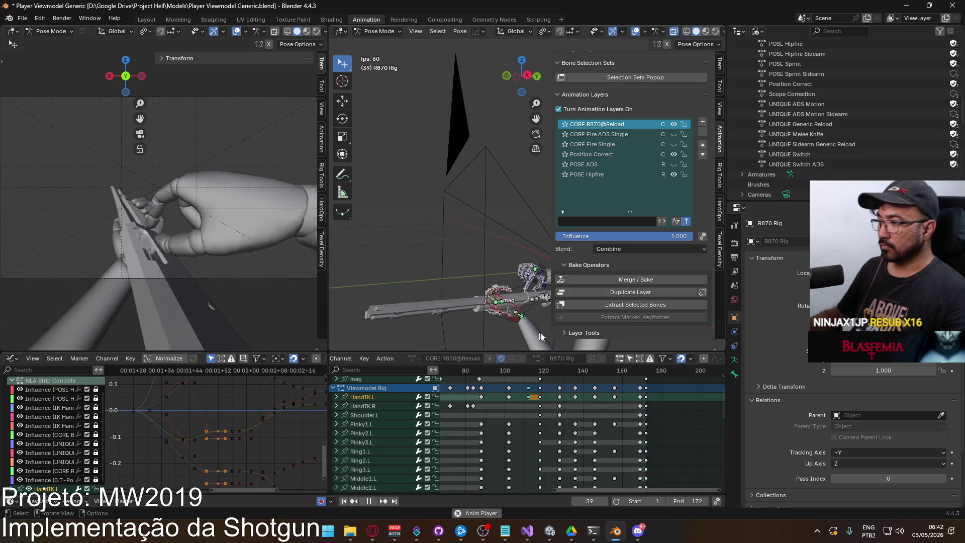
pyautogui.moveTo(597, 370); pyautogui.dragTo(649, 368)
pyautogui.press('KP_Decimal')
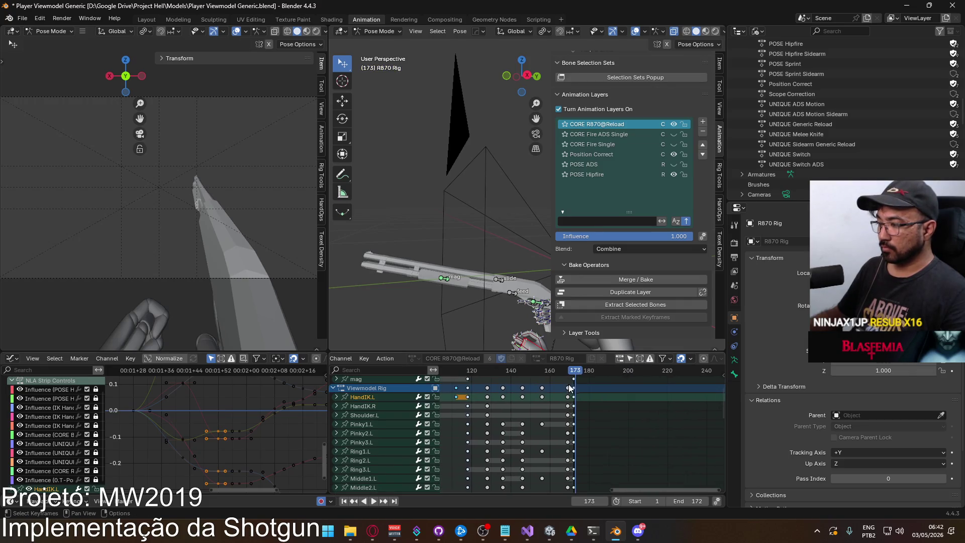
# Step back to frame 172, save Player Viewmodel Generic.blend, and switch away from Blender
pyautogui.press('Left')
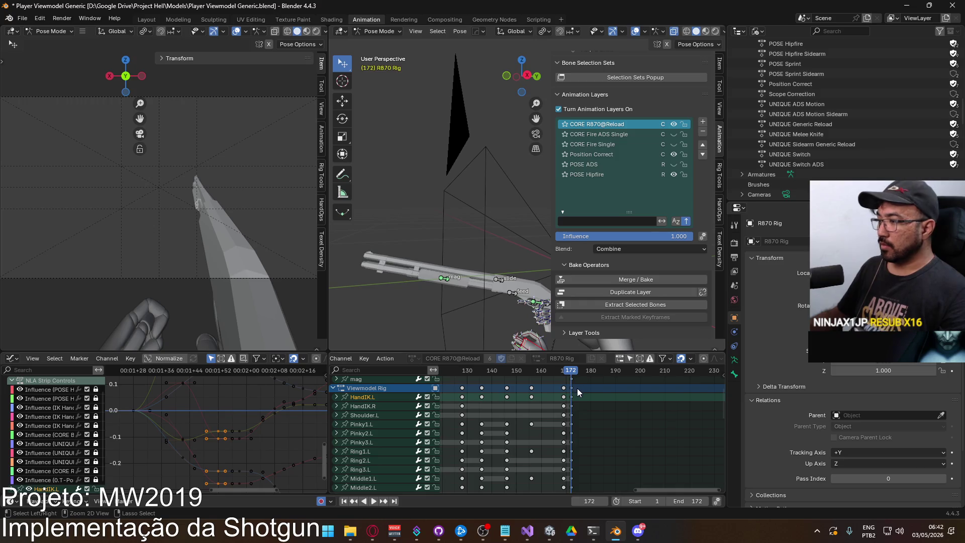
pyautogui.hotkey('ctrl', 's')
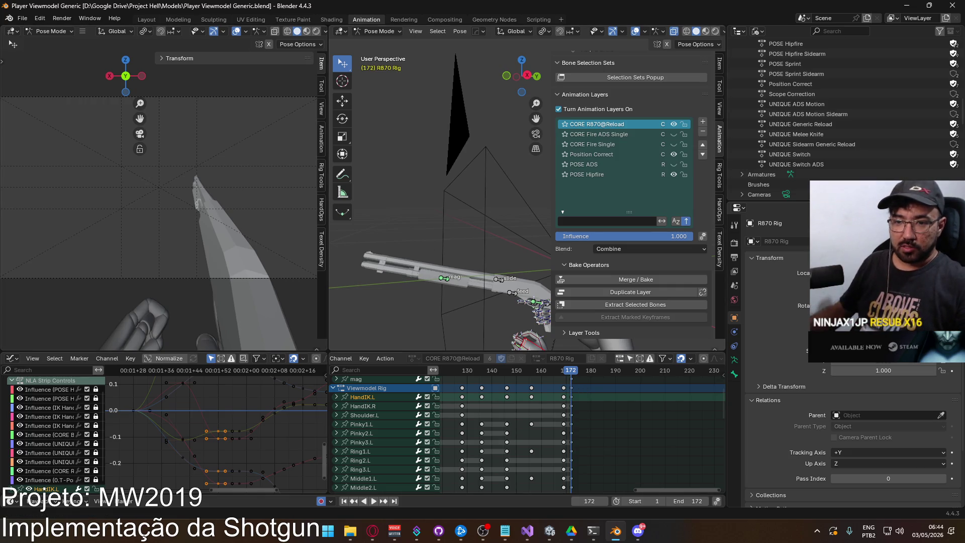
pyautogui.hotkey('alt', 'Tab')
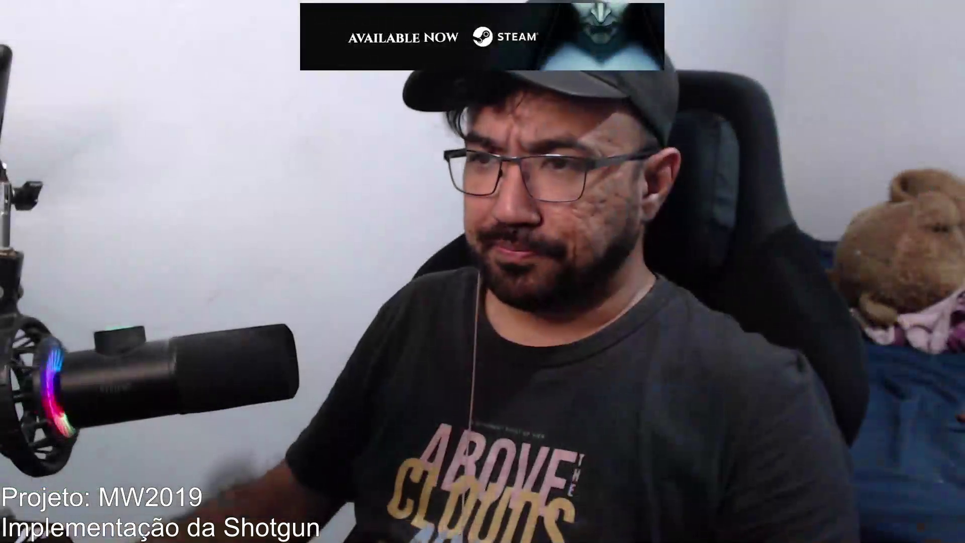